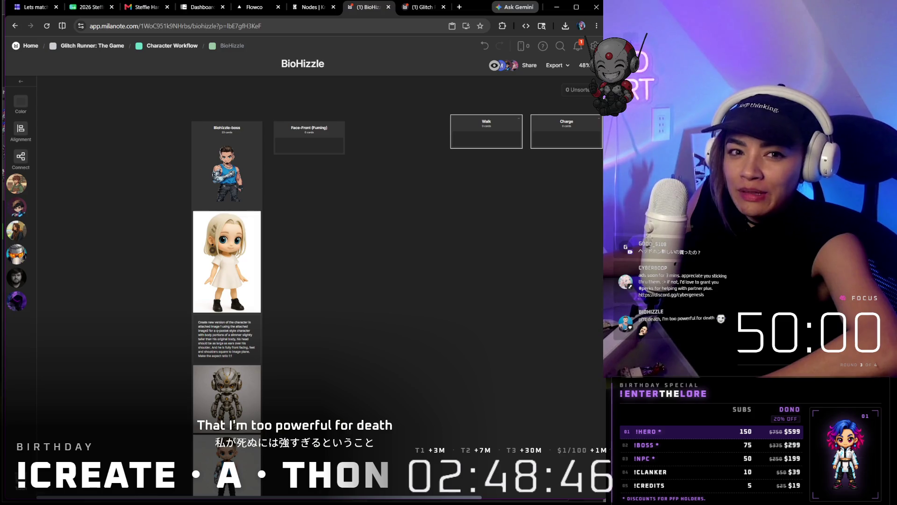
- Snip the chat message and place it as a card above the Face-Front (Fuming) column
{"action": "key", "text": "super+shift+s"}
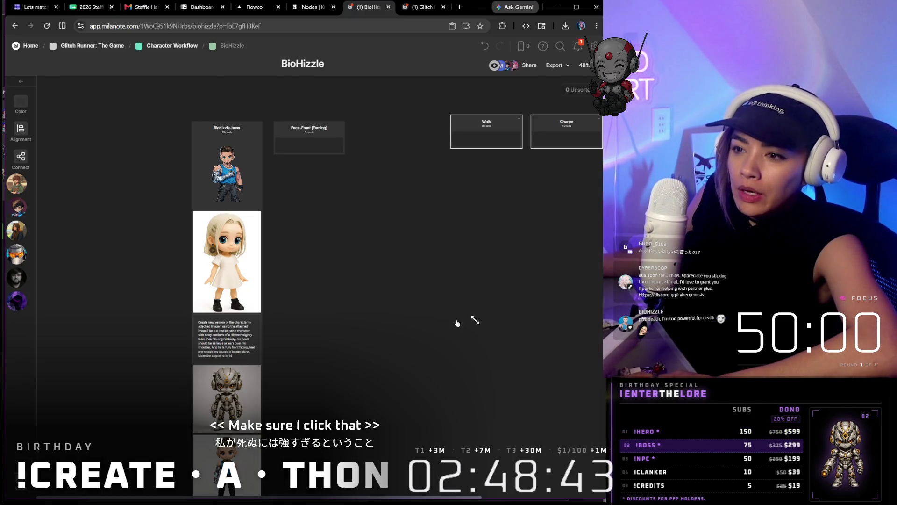
{"action": "left_click", "coordinate": [380, 310]}
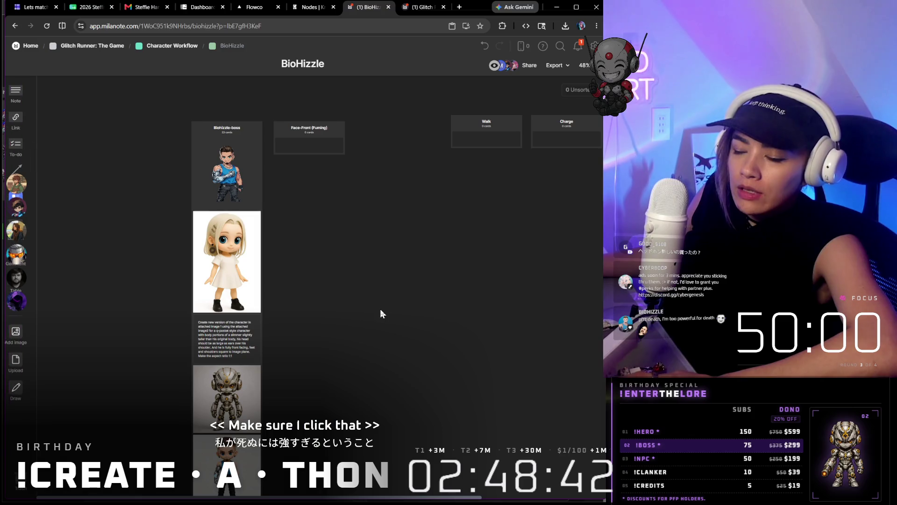
{"action": "key", "text": "ctrl+v"}
{"action": "left_click_drag", "start_coordinate": [546, 108], "coordinate": [319, 125]}
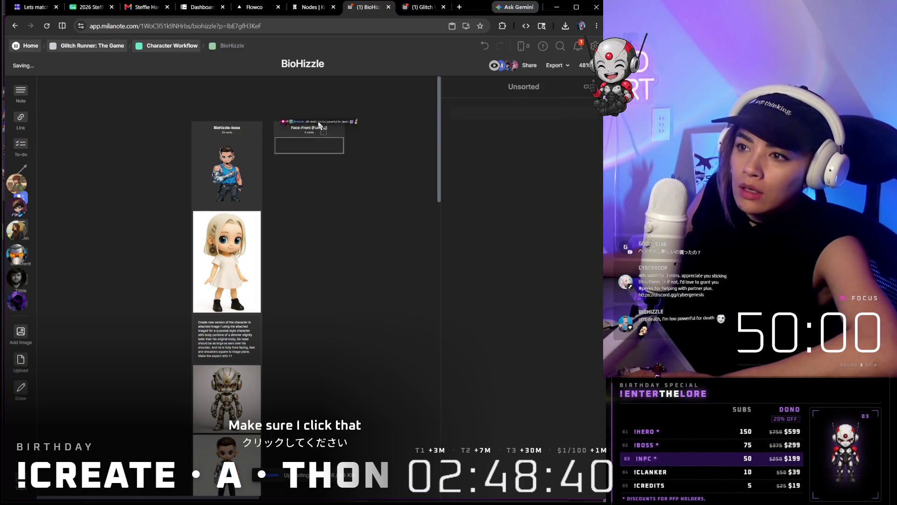
{"action": "left_click_drag", "start_coordinate": [267, 97], "coordinate": [262, 98]}
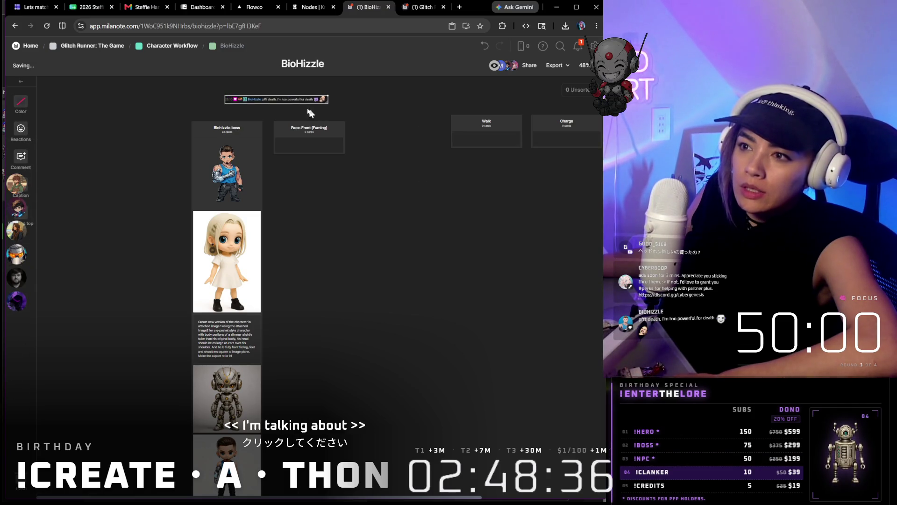
{"action": "scroll", "coordinate": [370, 235], "scroll_direction": "down", "scroll_amount": 5}
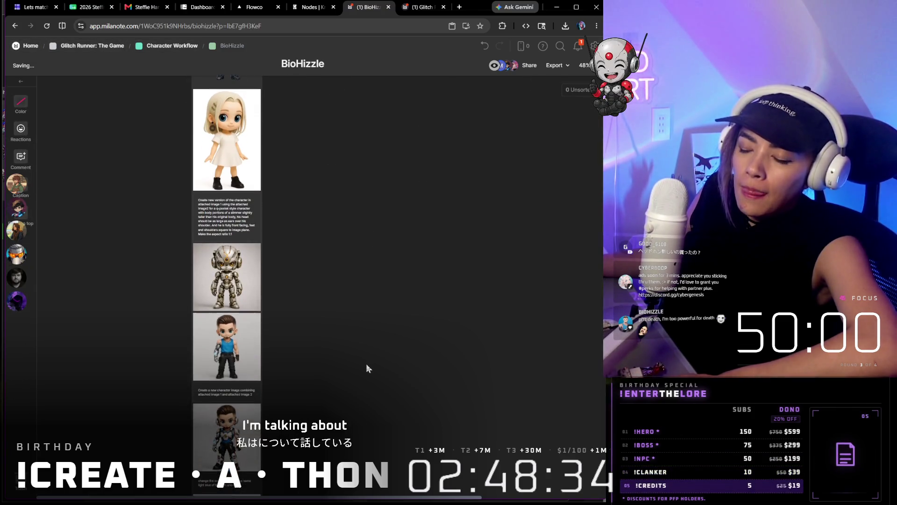
{"action": "scroll", "coordinate": [362, 369], "scroll_direction": "down", "scroll_amount": 10}
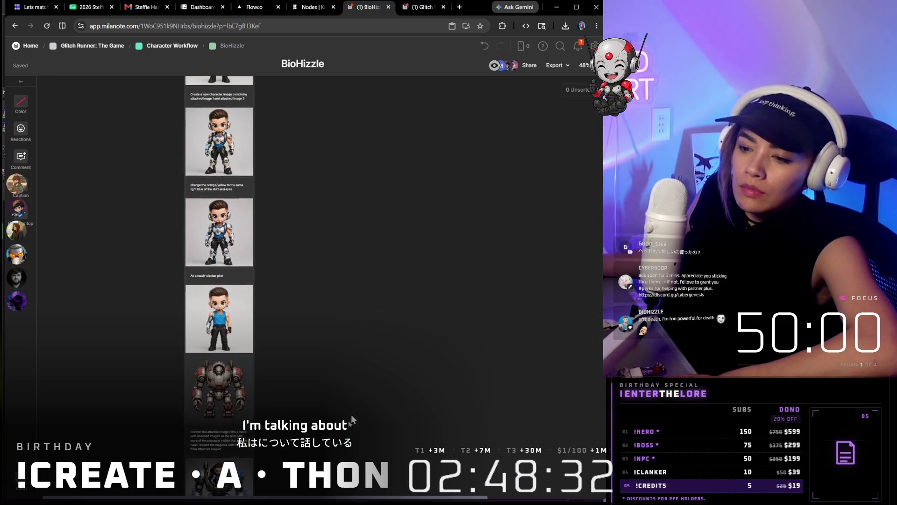
{"action": "scroll", "coordinate": [345, 300], "scroll_direction": "down", "scroll_amount": 4}
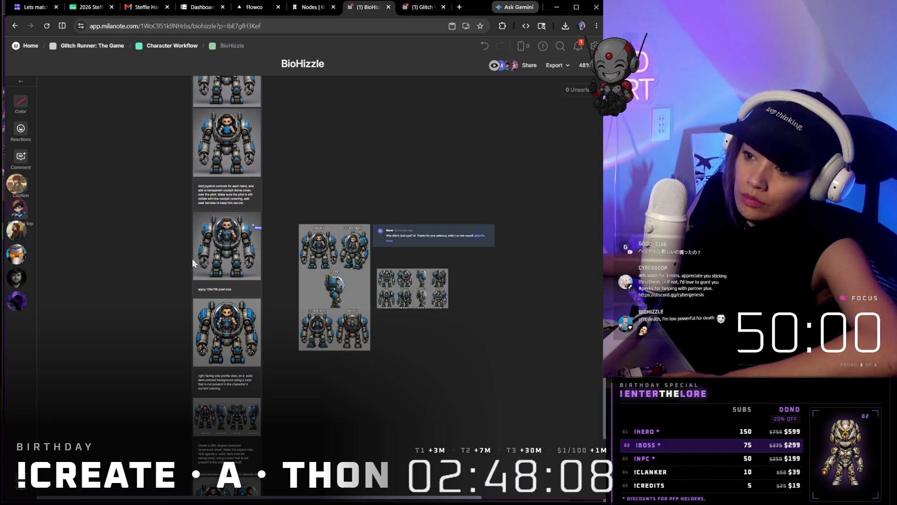
{"action": "key", "text": "ctrl+0"}
{"action": "scroll", "coordinate": [209, 345], "scroll_direction": "down", "scroll_amount": 1}
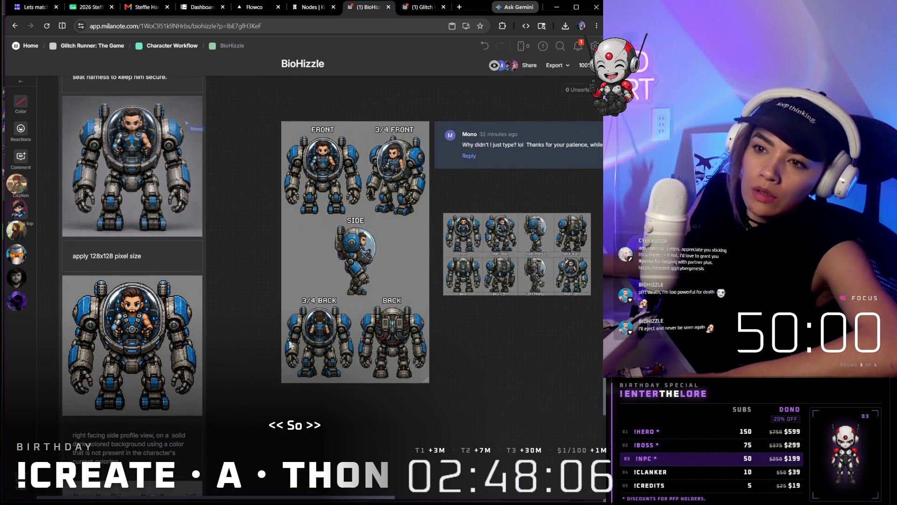
{"action": "scroll", "coordinate": [236, 342], "scroll_direction": "up", "scroll_amount": 1}
{"action": "scroll", "coordinate": [236, 343], "scroll_direction": "up", "scroll_amount": 1}
{"action": "scroll", "coordinate": [248, 367], "scroll_direction": "down", "scroll_amount": 1}
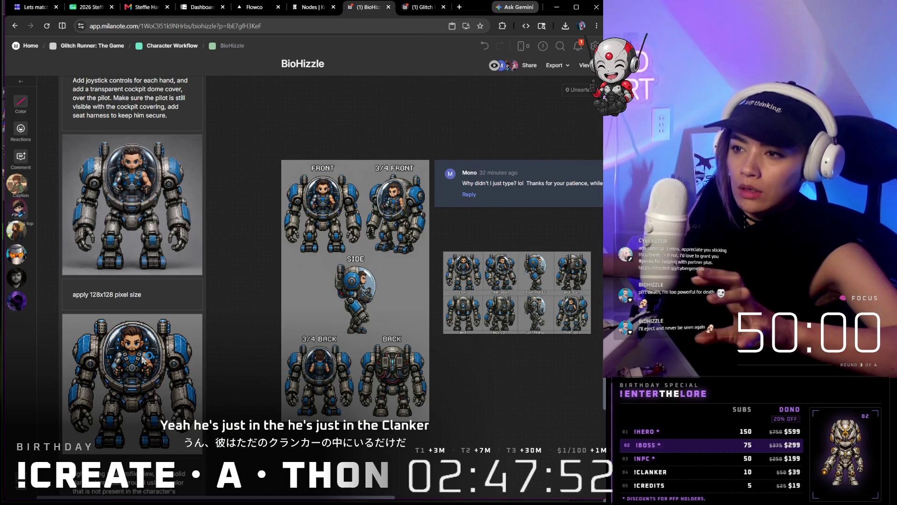
{"action": "scroll", "coordinate": [210, 285], "scroll_direction": "up", "scroll_amount": 10}
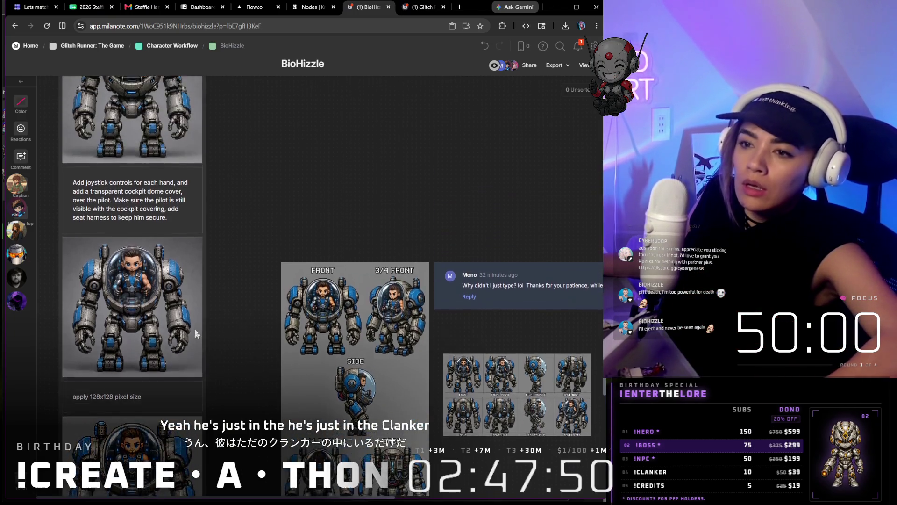
{"action": "scroll", "coordinate": [210, 287], "scroll_direction": "up", "scroll_amount": 10}
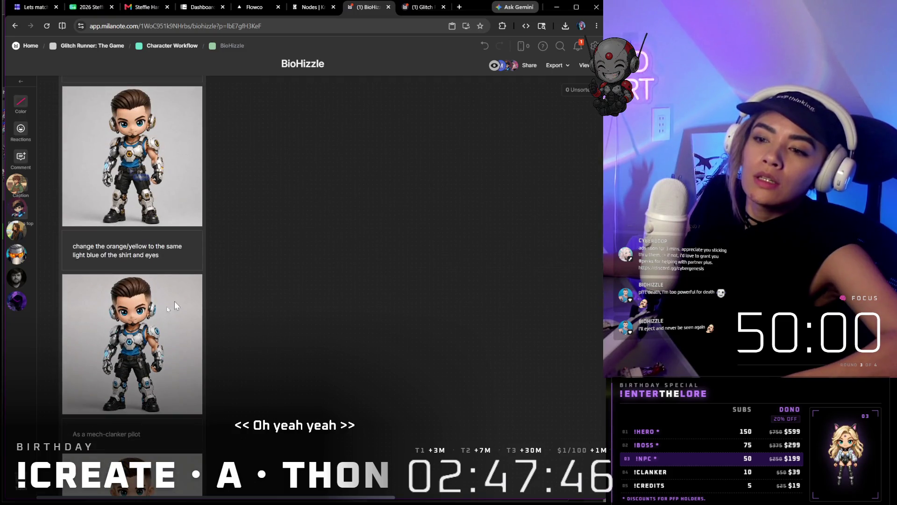
{"action": "scroll", "coordinate": [159, 261], "scroll_direction": "down", "scroll_amount": 4}
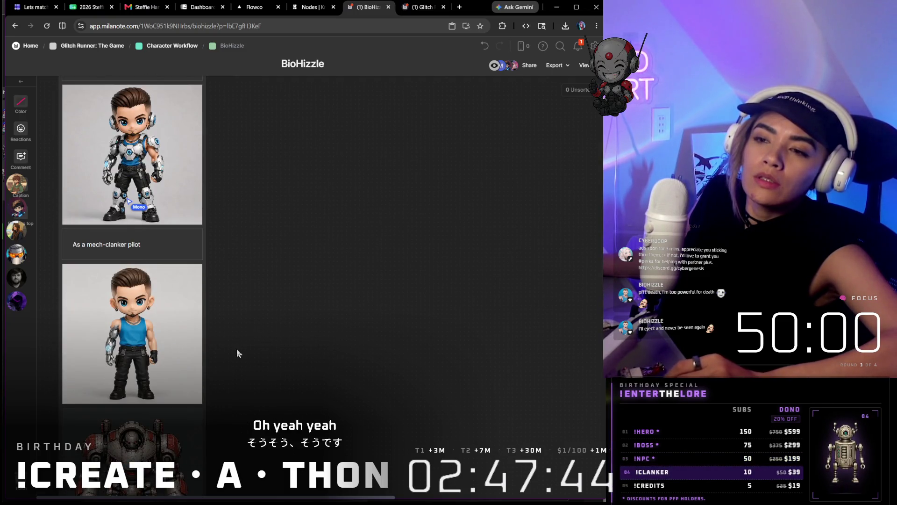
{"action": "scroll", "coordinate": [235, 352], "scroll_direction": "up", "scroll_amount": 2}
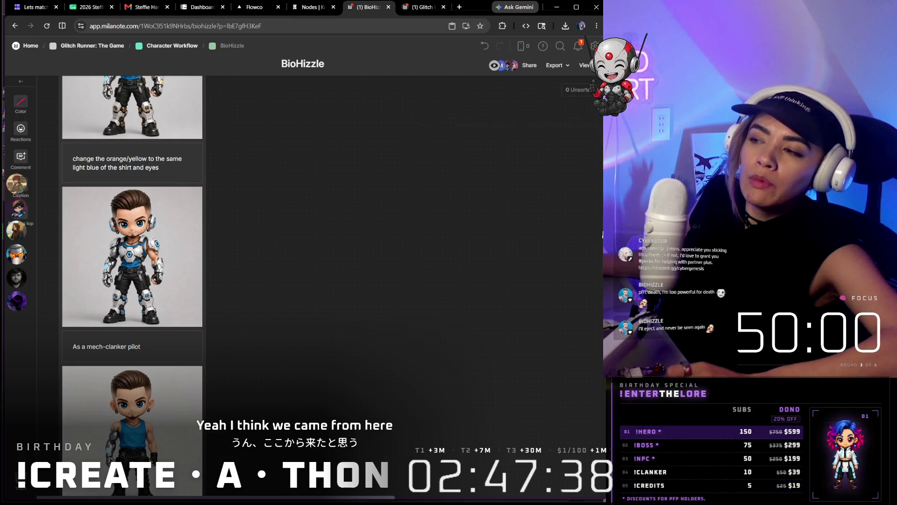
{"action": "left_click", "coordinate": [160, 248]}
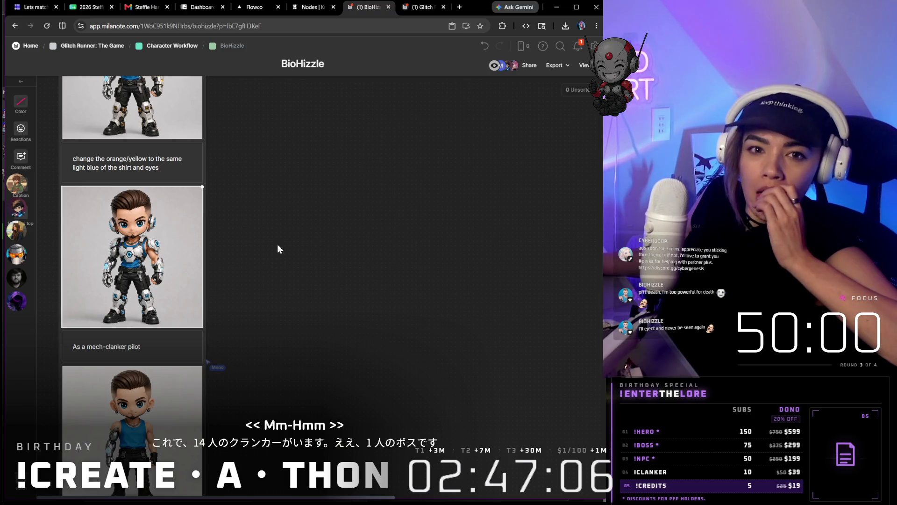
{"action": "scroll", "coordinate": [358, 253], "scroll_direction": "down", "scroll_amount": 1}
{"action": "scroll", "coordinate": [350, 266], "scroll_direction": "down", "scroll_amount": 6}
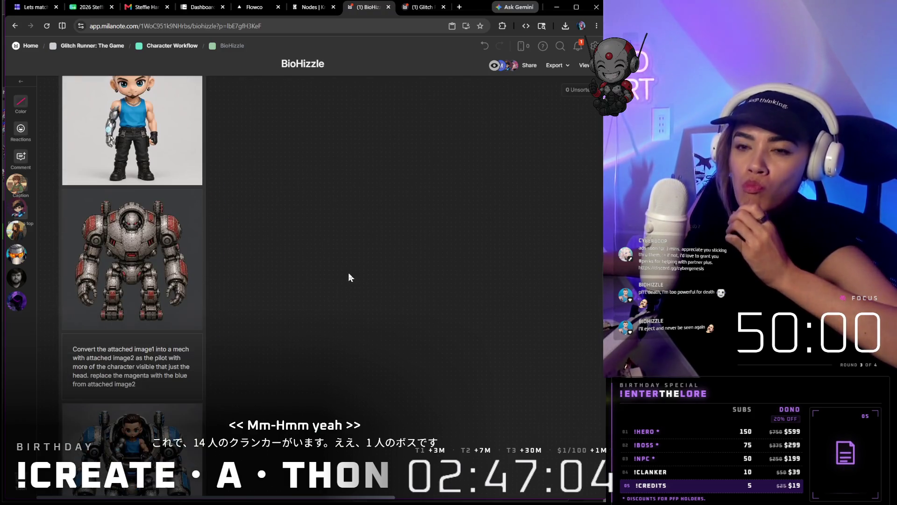
{"action": "scroll", "coordinate": [349, 272], "scroll_direction": "down", "scroll_amount": 3}
{"action": "scroll", "coordinate": [177, 344], "scroll_direction": "down", "scroll_amount": 4}
{"action": "scroll", "coordinate": [186, 335], "scroll_direction": "down", "scroll_amount": 2}
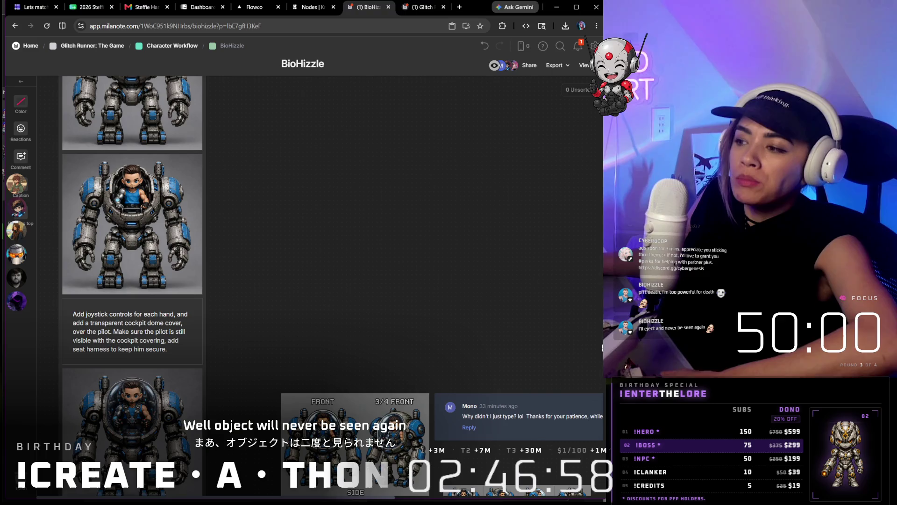
{"action": "scroll", "coordinate": [557, 303], "scroll_direction": "up", "scroll_amount": 15}
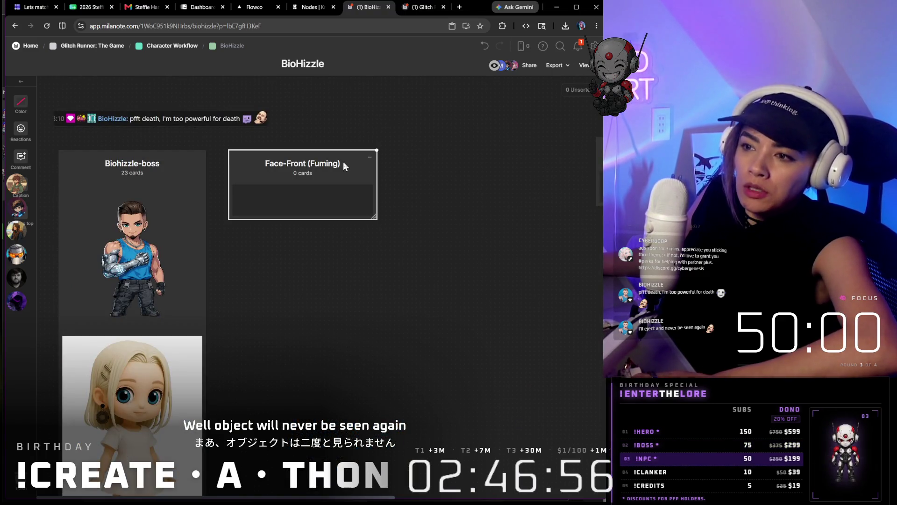
- Duplicate the Face-Front (Fuming) column to its right and rename the copy 'Eject (Fuming)'
{"action": "left_click_drag", "start_coordinate": [340, 171], "coordinate": [501, 171]}
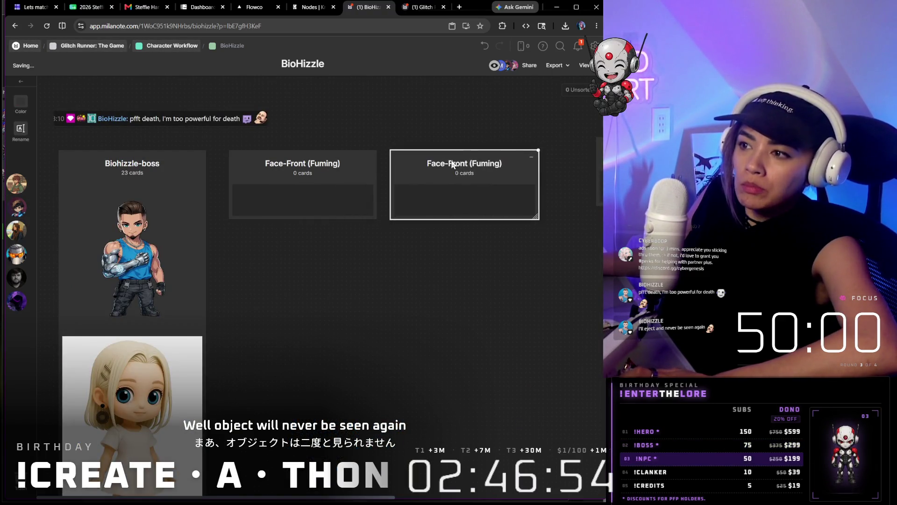
{"action": "left_click", "coordinate": [465, 164]}
{"action": "key", "text": "BackSpace"}
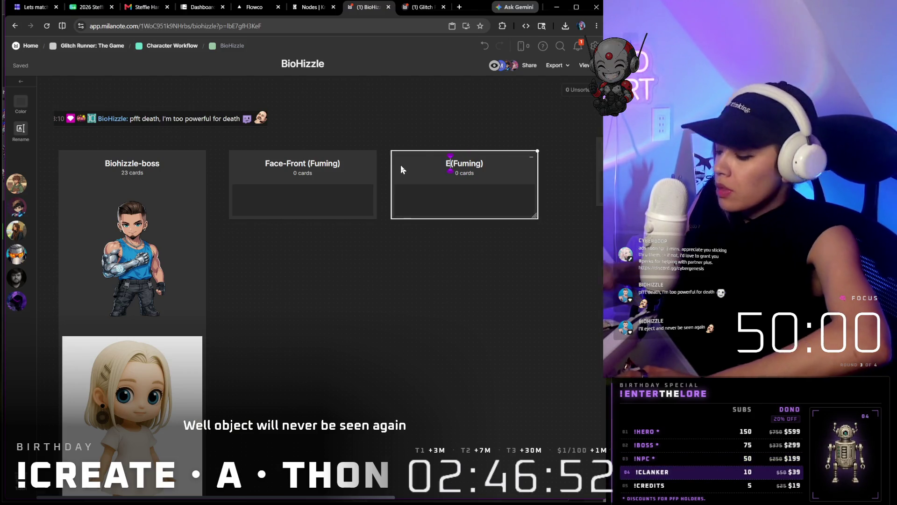
{"action": "type", "text": "Edjec"}
{"action": "key", "text": "BackSpace"}
{"action": "key", "text": "BackSpace"}
{"action": "key", "text": "BackSpace"}
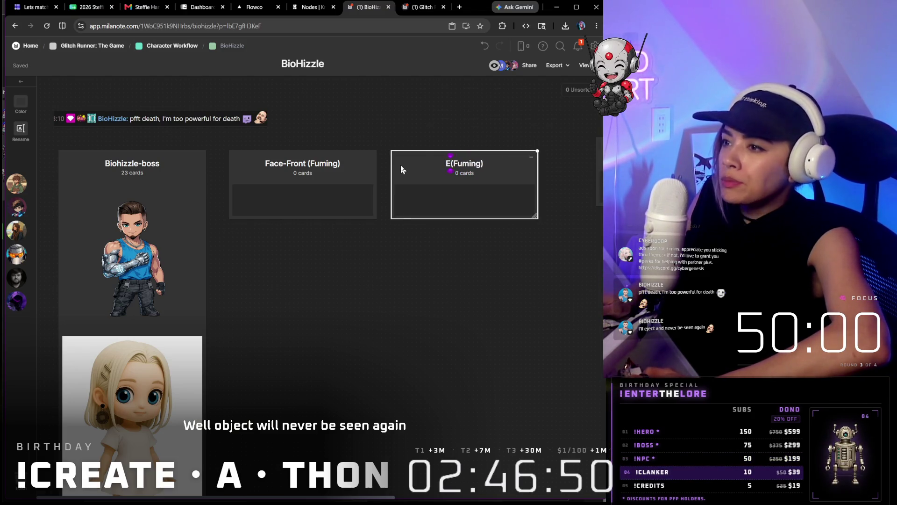
{"action": "type", "text": "ject"}
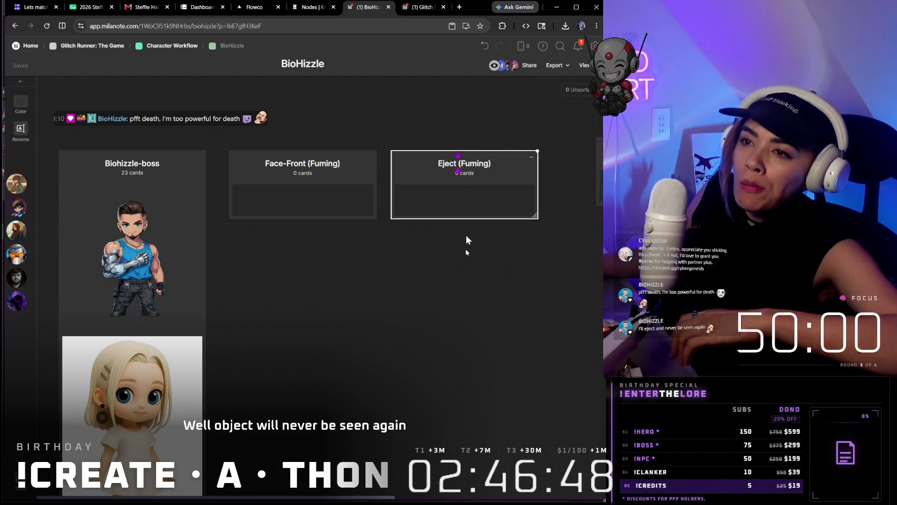
{"action": "left_click", "coordinate": [455, 311]}
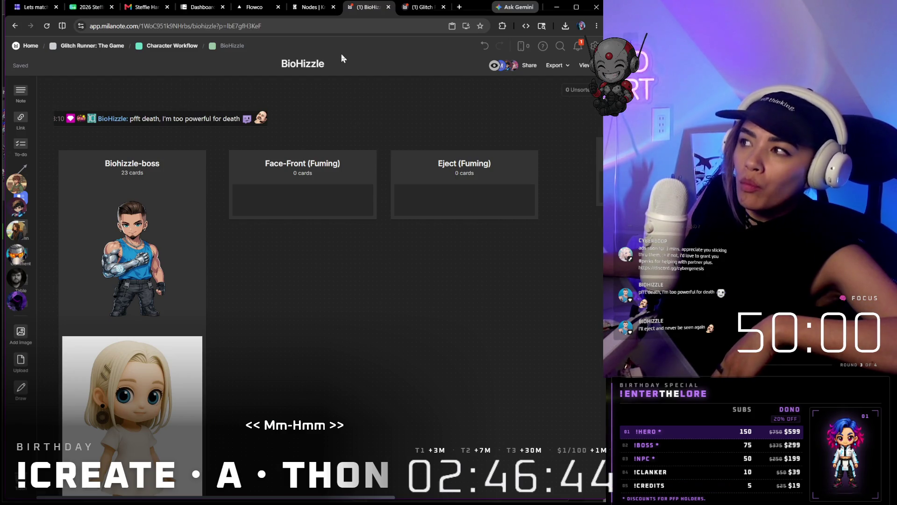
- Show the Glitch Runner: The Game board, scrolled to the Donors & Cast list and expenses table
{"action": "left_click", "coordinate": [418, 10]}
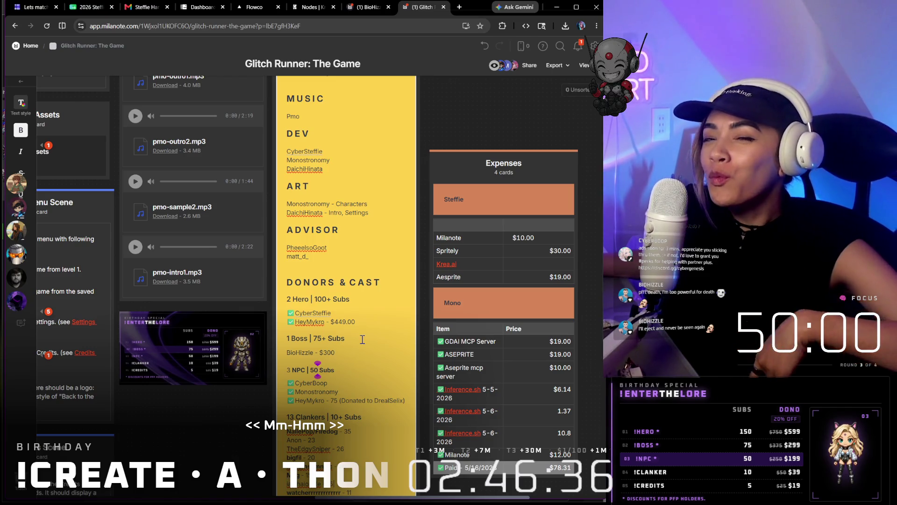
{"action": "scroll", "coordinate": [363, 339], "scroll_direction": "down", "scroll_amount": 1}
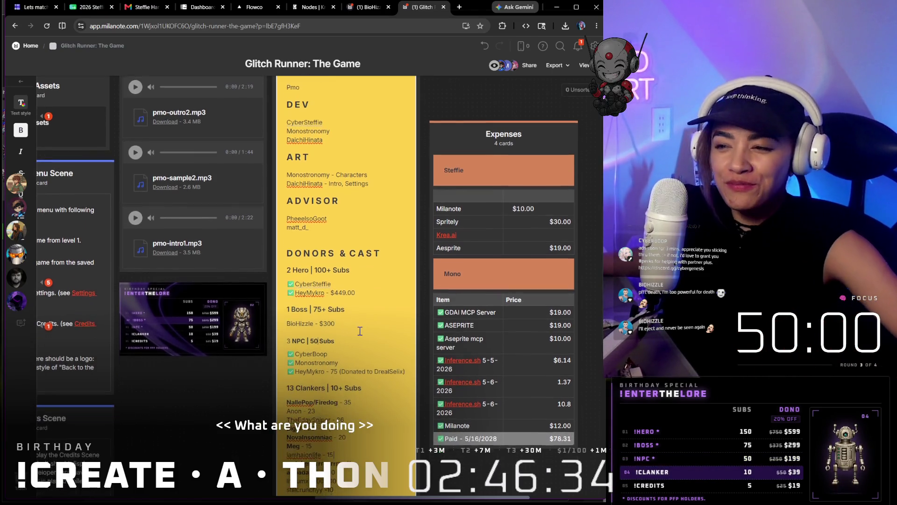
{"action": "scroll", "coordinate": [360, 331], "scroll_direction": "down", "scroll_amount": 3}
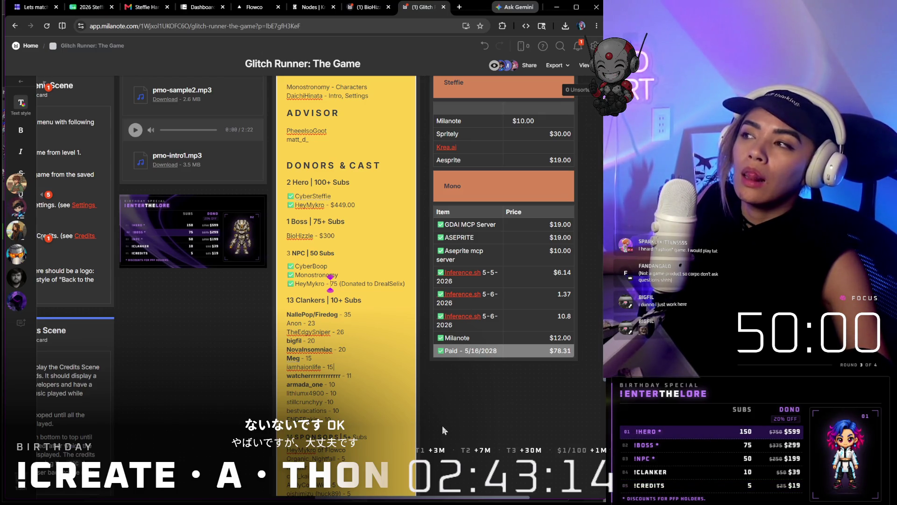
{"action": "left_click", "coordinate": [255, 7]}
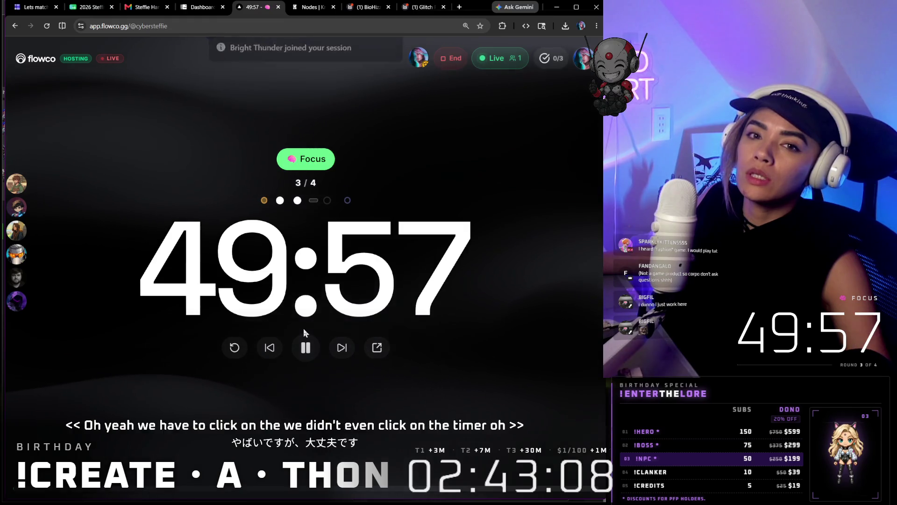
- Go back to the Glitch Runner: The Game board once the Flowco timer is running
{"action": "left_click", "coordinate": [426, 8]}
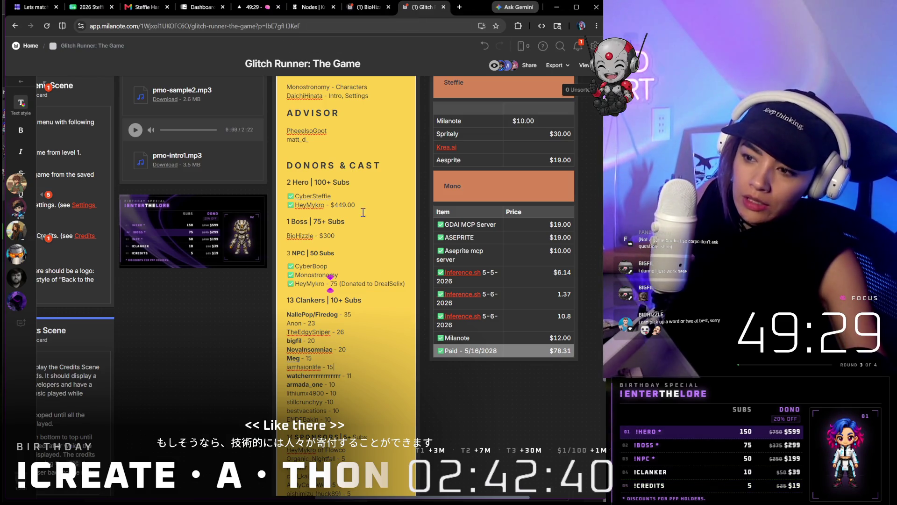
- Highlight part of the Clankers supporter names on the yellow credits card, then deselect them
{"action": "mouse_move", "coordinate": [335, 304]}
{"action": "left_mouse_down"}
{"action": "mouse_move", "coordinate": [360, 418]}
{"action": "mouse_move", "coordinate": [372, 402]}
{"action": "mouse_move", "coordinate": [299, 350]}
{"action": "mouse_move", "coordinate": [290, 314]}
{"action": "left_mouse_up"}
{"action": "left_click", "coordinate": [372, 402]}
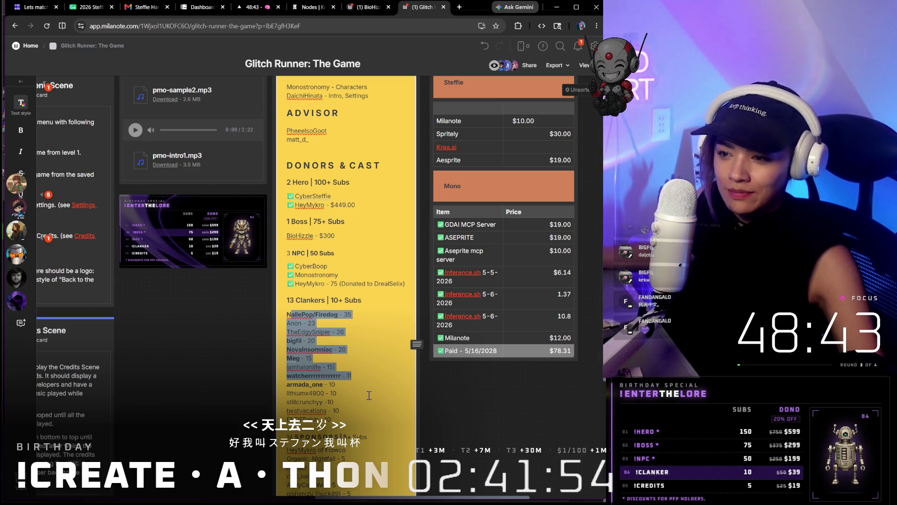
{"action": "left_click", "coordinate": [484, 419]}
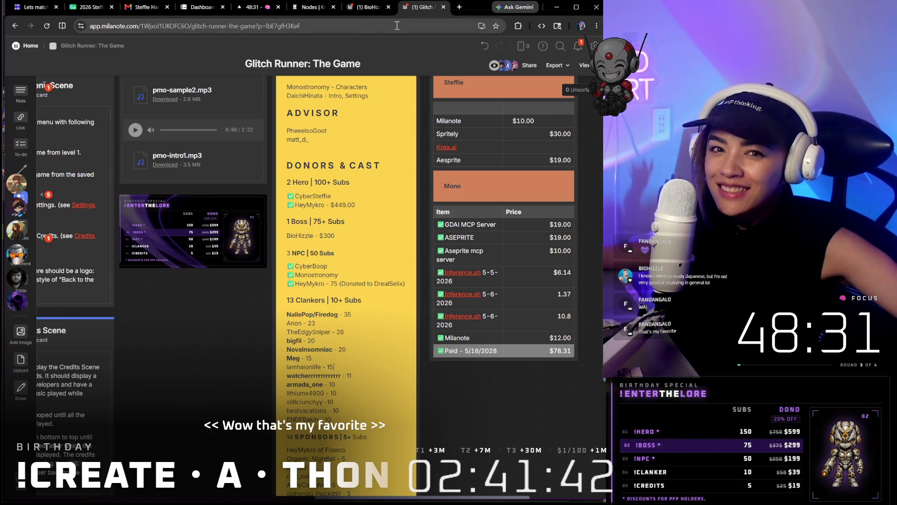
{"action": "left_click", "coordinate": [367, 8]}
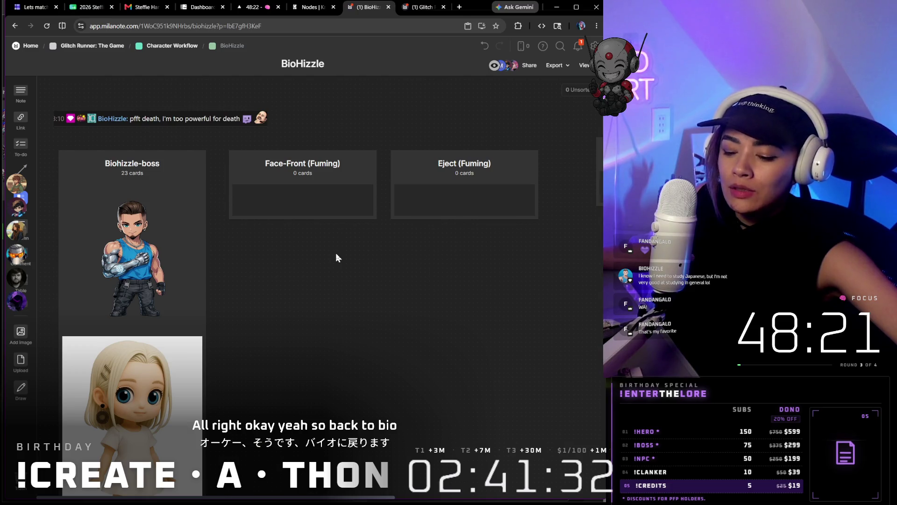
- Zoom to the mech pilot turnaround sheet and delete the comment card beside it
{"action": "scroll", "coordinate": [355, 271], "scroll_direction": "down", "scroll_amount": 5}
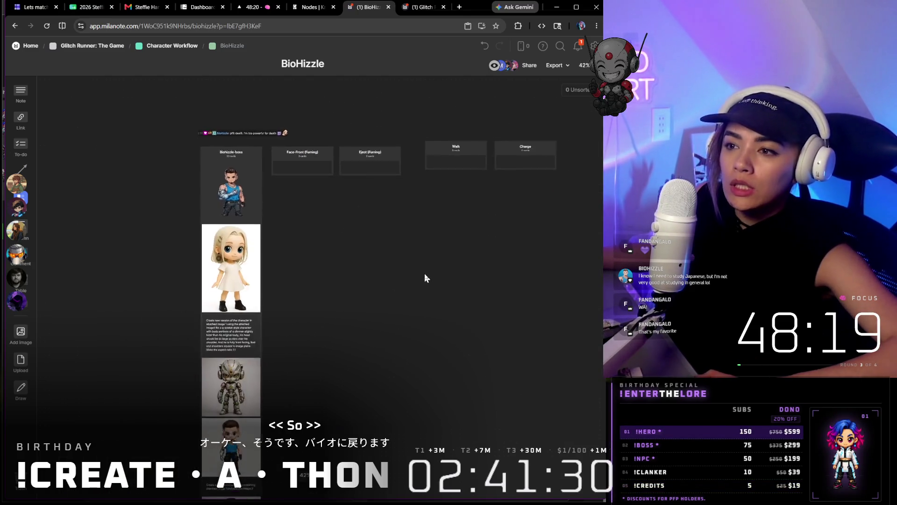
{"action": "scroll", "coordinate": [424, 277], "scroll_direction": "down", "scroll_amount": 3}
{"action": "scroll", "coordinate": [447, 307], "scroll_direction": "down", "scroll_amount": 10}
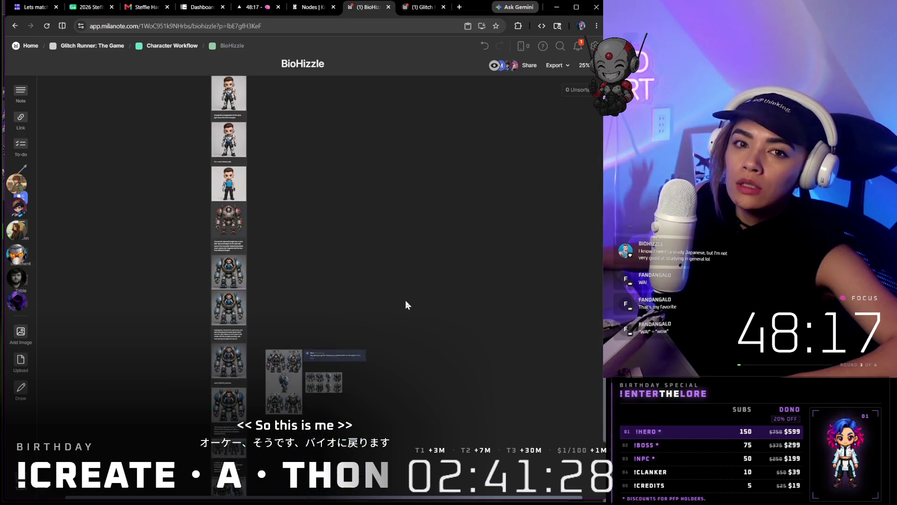
{"action": "scroll", "coordinate": [405, 304], "scroll_direction": "down", "scroll_amount": 3}
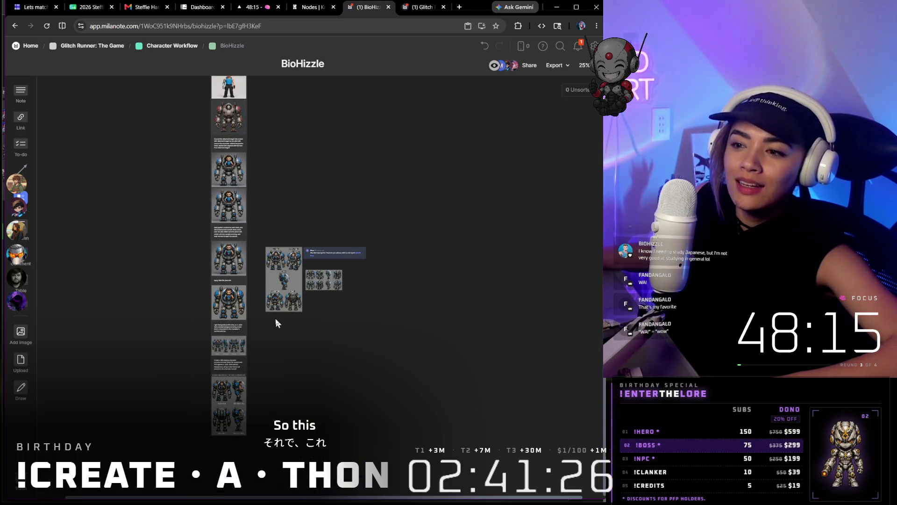
{"action": "scroll", "coordinate": [280, 319], "scroll_direction": "up", "scroll_amount": 8}
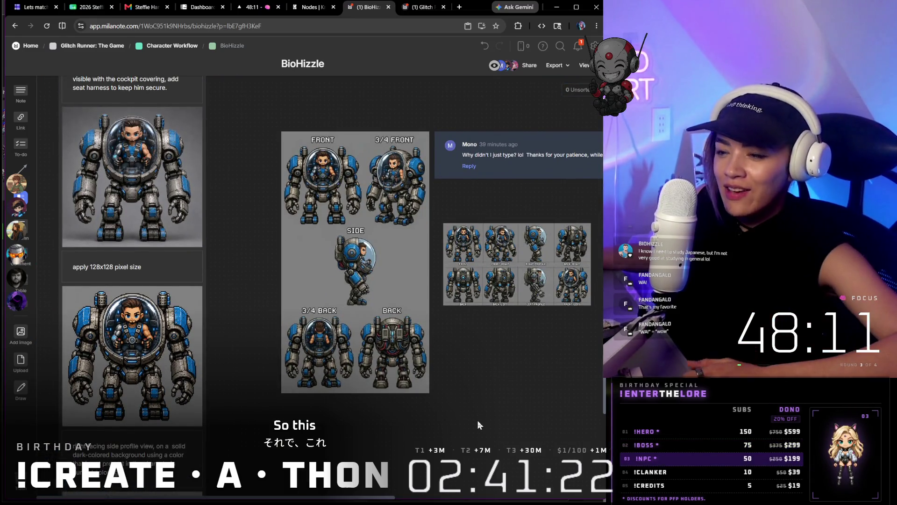
{"action": "scroll", "coordinate": [478, 420], "scroll_direction": "up", "scroll_amount": 1}
{"action": "scroll", "coordinate": [478, 418], "scroll_direction": "down", "scroll_amount": 1}
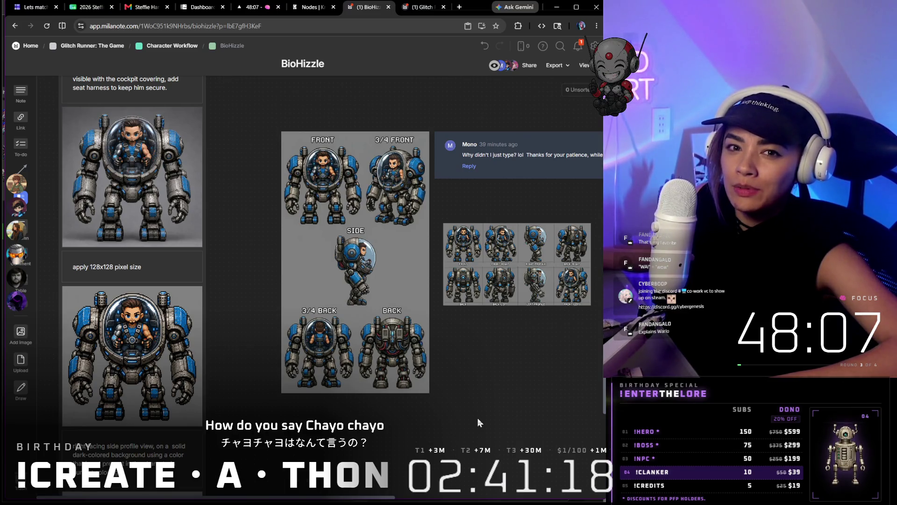
{"action": "scroll", "coordinate": [489, 397], "scroll_direction": "down", "scroll_amount": 3}
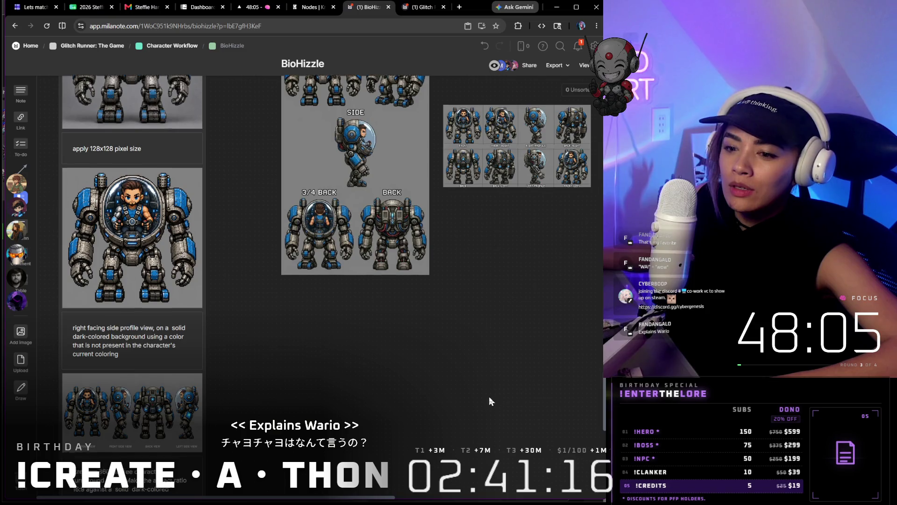
{"action": "scroll", "coordinate": [490, 399], "scroll_direction": "down", "scroll_amount": 6}
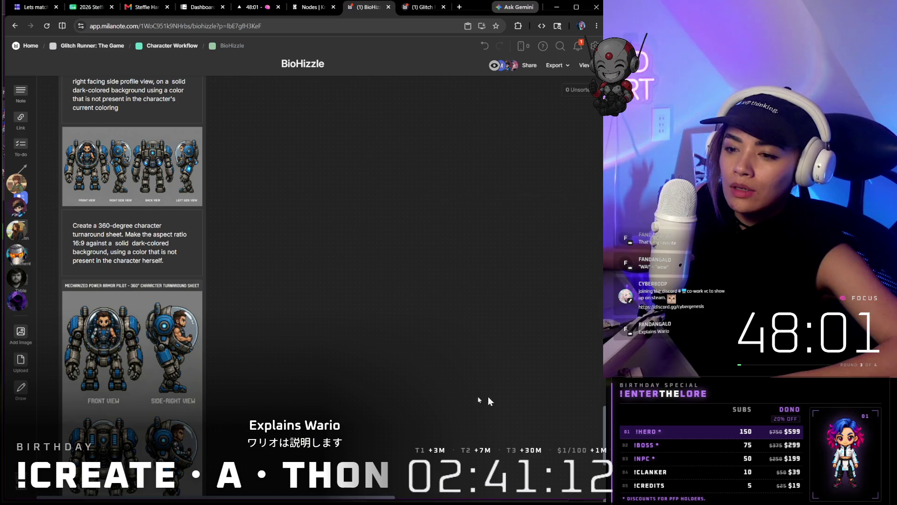
{"action": "scroll", "coordinate": [182, 338], "scroll_direction": "down", "scroll_amount": 2}
{"action": "scroll", "coordinate": [204, 330], "scroll_direction": "up", "scroll_amount": 3}
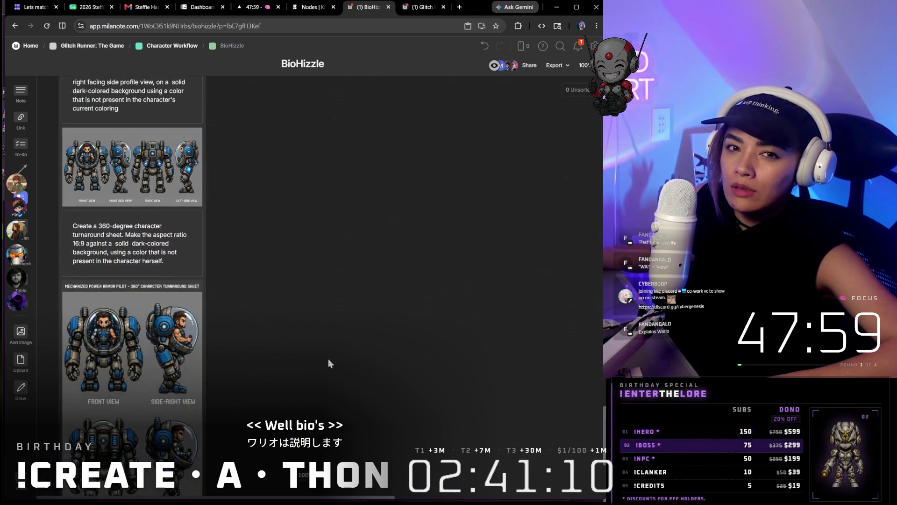
{"action": "scroll", "coordinate": [328, 363], "scroll_direction": "down", "scroll_amount": 5}
{"action": "scroll", "coordinate": [355, 360], "scroll_direction": "up", "scroll_amount": 3}
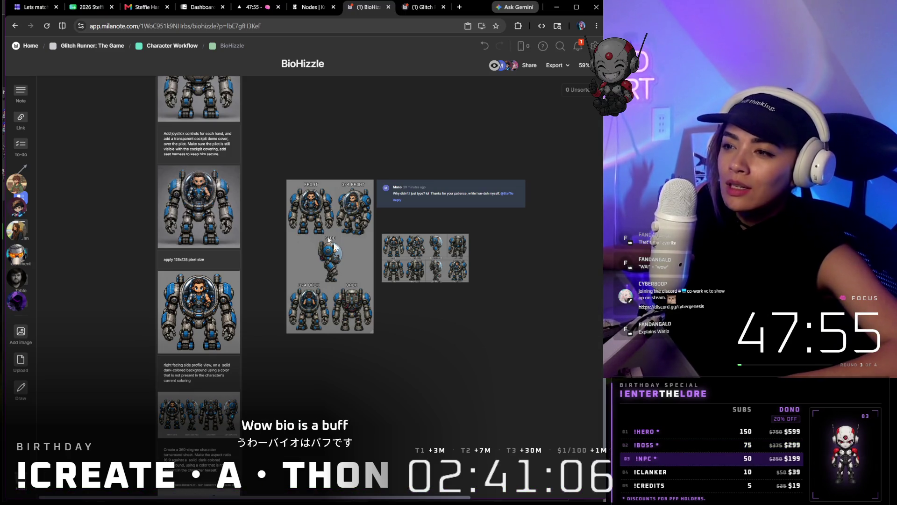
{"action": "scroll", "coordinate": [336, 227], "scroll_direction": "up", "scroll_amount": 5}
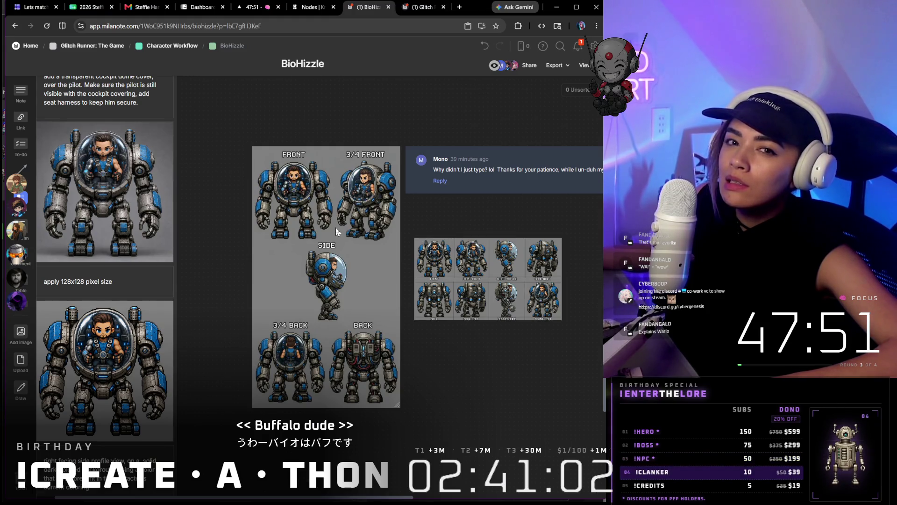
{"action": "left_click", "coordinate": [529, 163]}
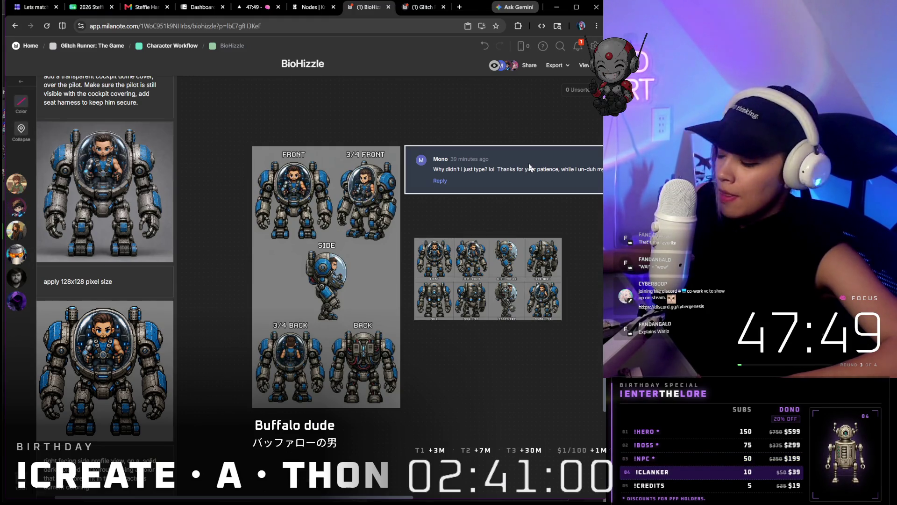
{"action": "key", "text": "Escape"}
{"action": "scroll", "coordinate": [472, 198], "scroll_direction": "down", "scroll_amount": 5}
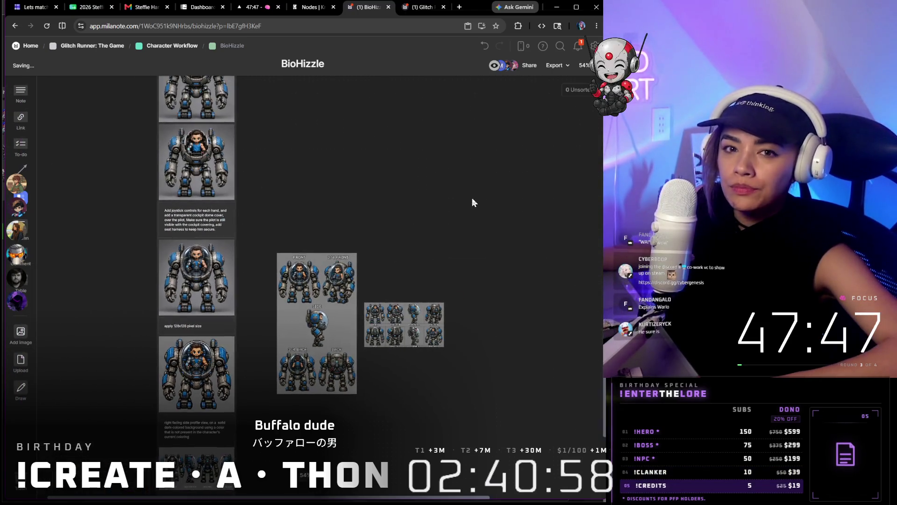
{"action": "scroll", "coordinate": [429, 226], "scroll_direction": "up", "scroll_amount": 5}
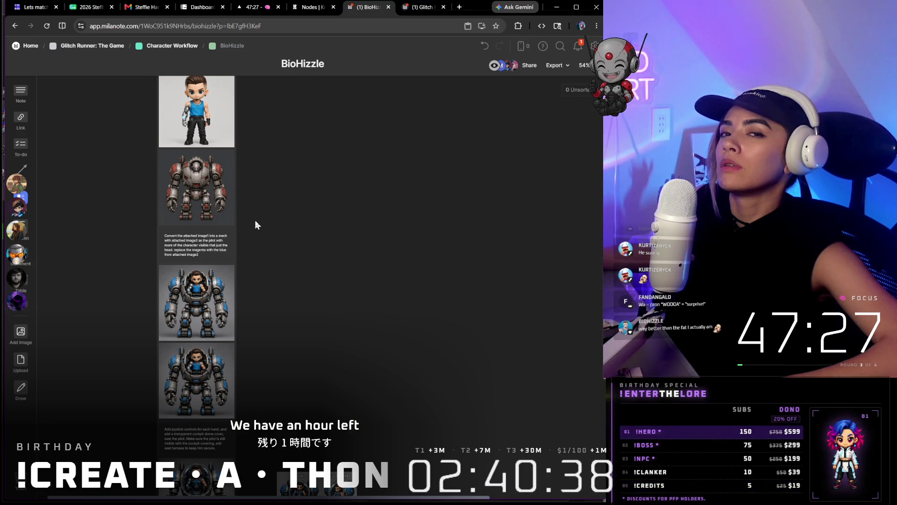
- Pan the board up until the Bichizzle-boss to Charge column headers show above the images
{"action": "scroll", "coordinate": [373, 230], "scroll_direction": "down", "scroll_amount": 2}
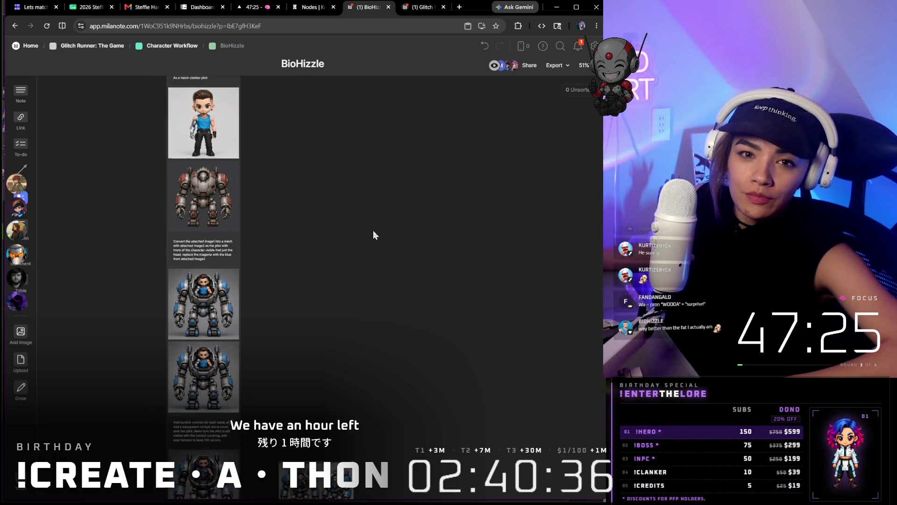
{"action": "left_click_drag", "start_coordinate": [373, 231], "coordinate": [367, 369]}
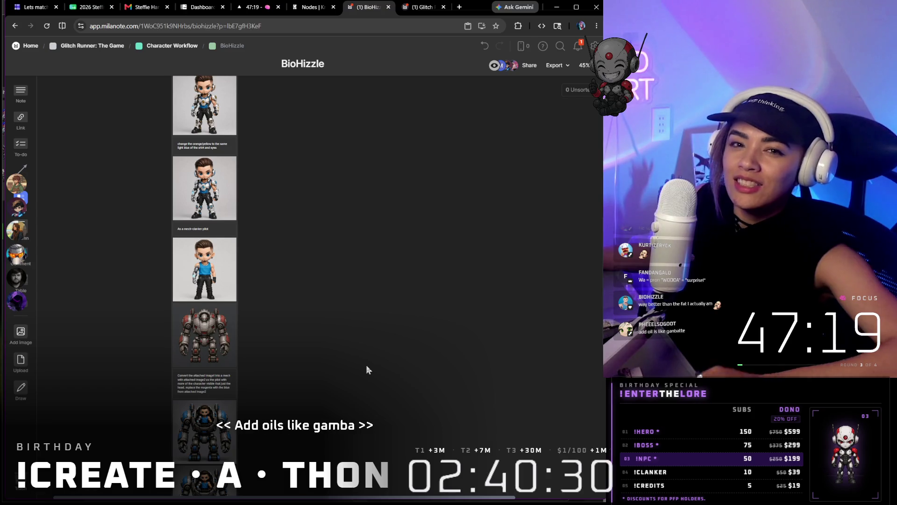
{"action": "scroll", "coordinate": [369, 364], "scroll_direction": "up", "scroll_amount": 2}
{"action": "scroll", "coordinate": [332, 349], "scroll_direction": "up", "scroll_amount": 6}
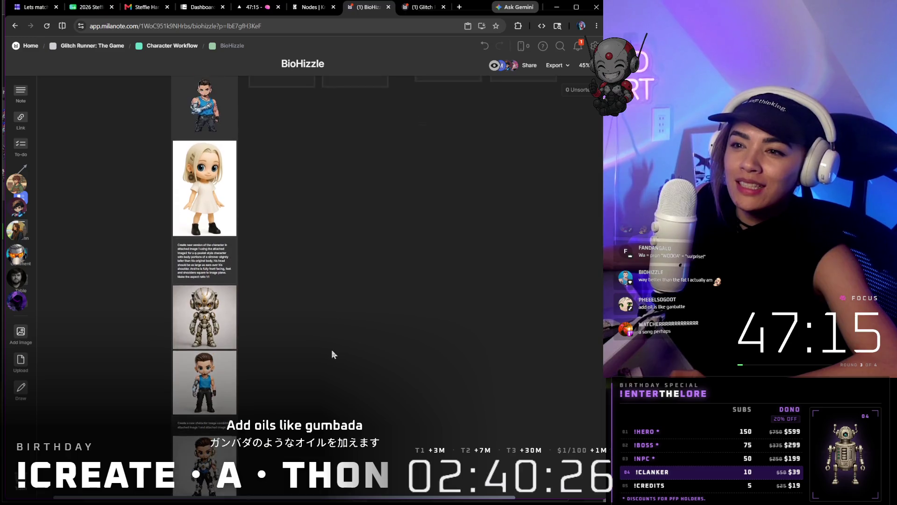
{"action": "scroll", "coordinate": [332, 351], "scroll_direction": "up", "scroll_amount": 2}
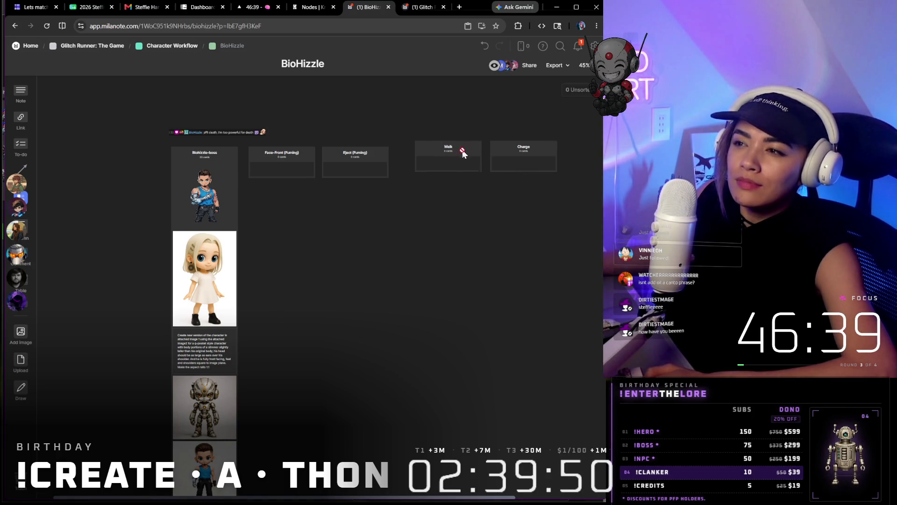
- Pair the Walk and Charge columns side by side just right of Eject (Fuming)
{"action": "left_click_drag", "start_coordinate": [462, 153], "coordinate": [462, 151]}
{"action": "left_click_drag", "start_coordinate": [520, 153], "coordinate": [519, 159]}
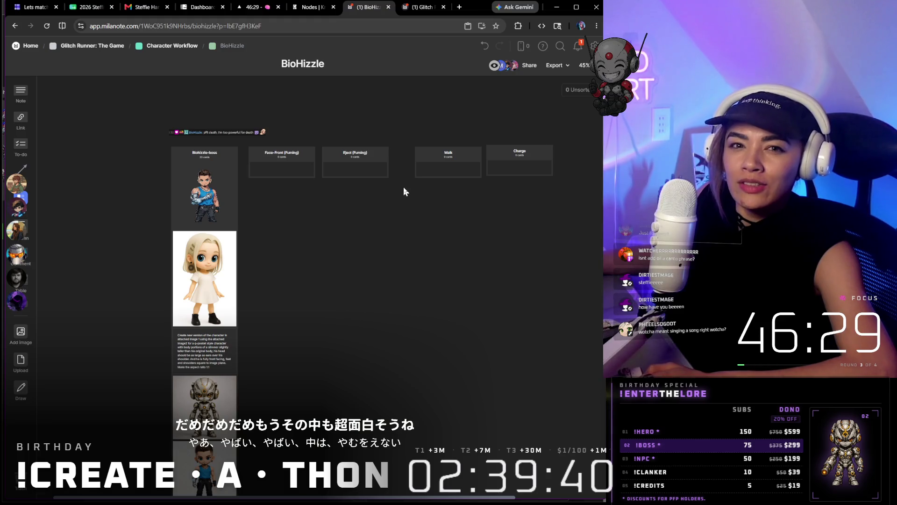
{"action": "scroll", "coordinate": [403, 188], "scroll_direction": "up", "scroll_amount": 4}
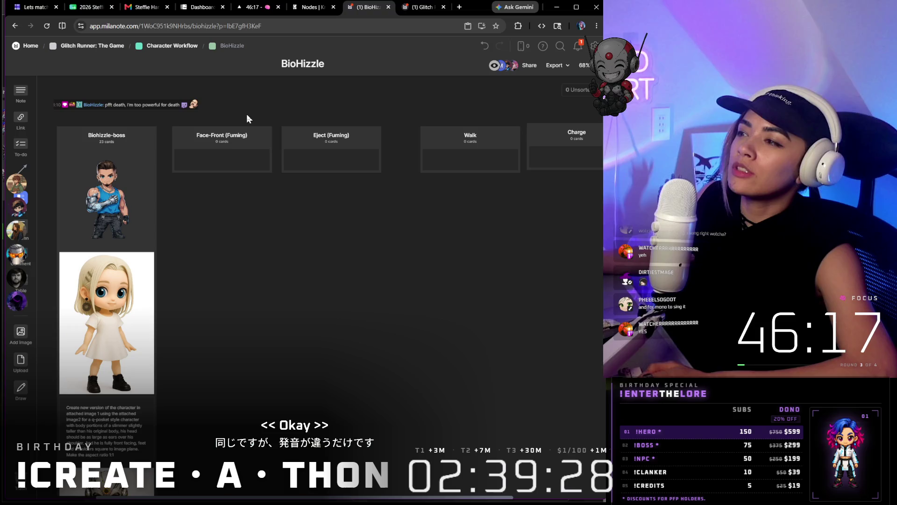
{"action": "left_click", "coordinate": [254, 159]}
{"action": "left_click", "coordinate": [333, 137]}
{"action": "key", "text": "ctrl+minus"}
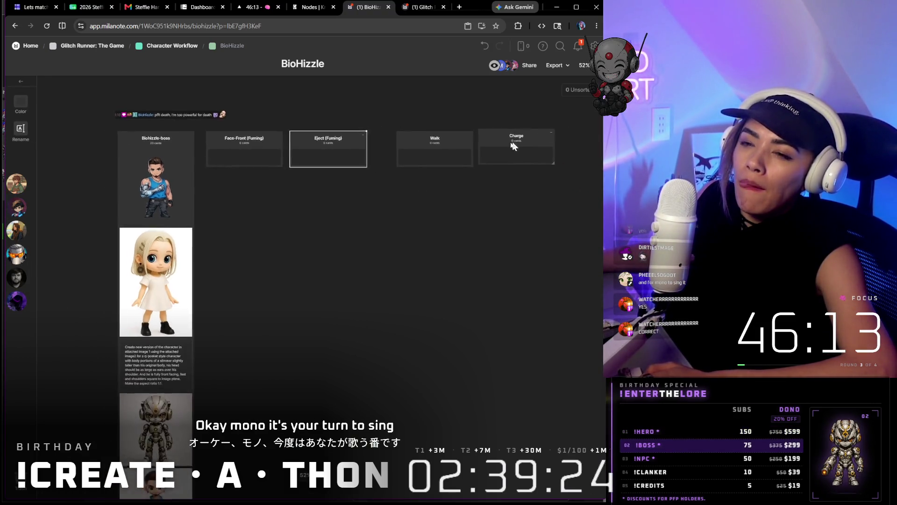
{"action": "key", "text": "ctrl+minus"}
{"action": "left_click_drag", "start_coordinate": [454, 143], "coordinate": [484, 147]}
{"action": "mouse_move", "coordinate": [409, 144]}
{"action": "left_mouse_down"}
{"action": "mouse_move", "coordinate": [436, 142]}
{"action": "mouse_move", "coordinate": [536, 179]}
{"action": "mouse_move", "coordinate": [523, 169]}
{"action": "left_mouse_up"}
{"action": "left_click_drag", "start_coordinate": [460, 139], "coordinate": [434, 147]}
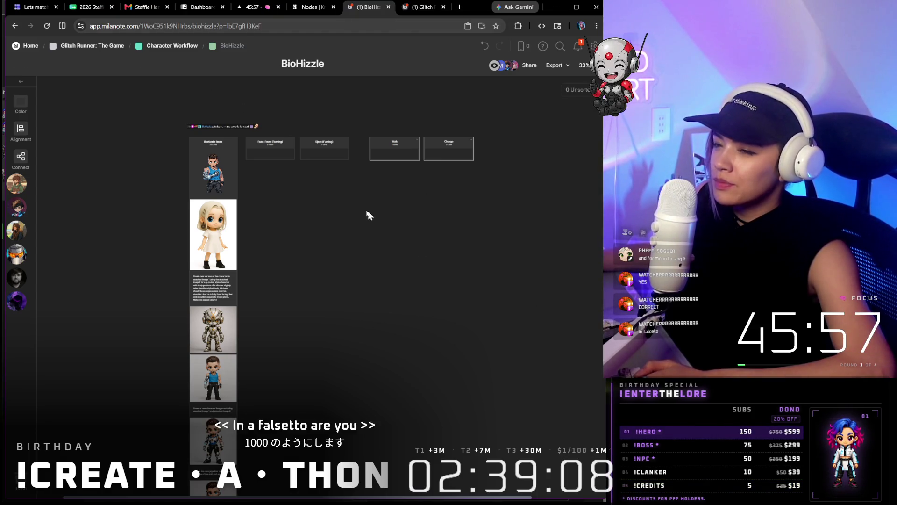
{"action": "scroll", "coordinate": [279, 193], "scroll_direction": "down", "scroll_amount": 3}
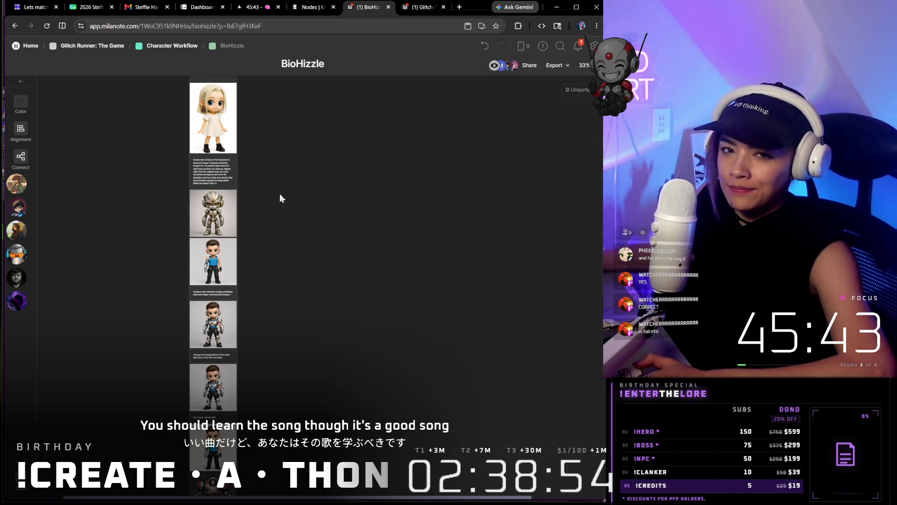
{"action": "scroll", "coordinate": [236, 267], "scroll_direction": "down", "scroll_amount": 15}
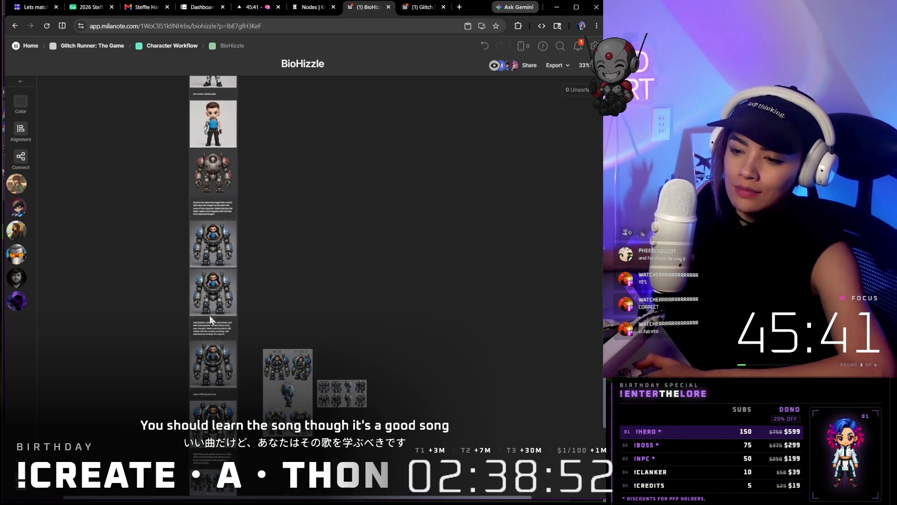
{"action": "scroll", "coordinate": [200, 386], "scroll_direction": "up", "scroll_amount": 1, "text": "ctrl"}
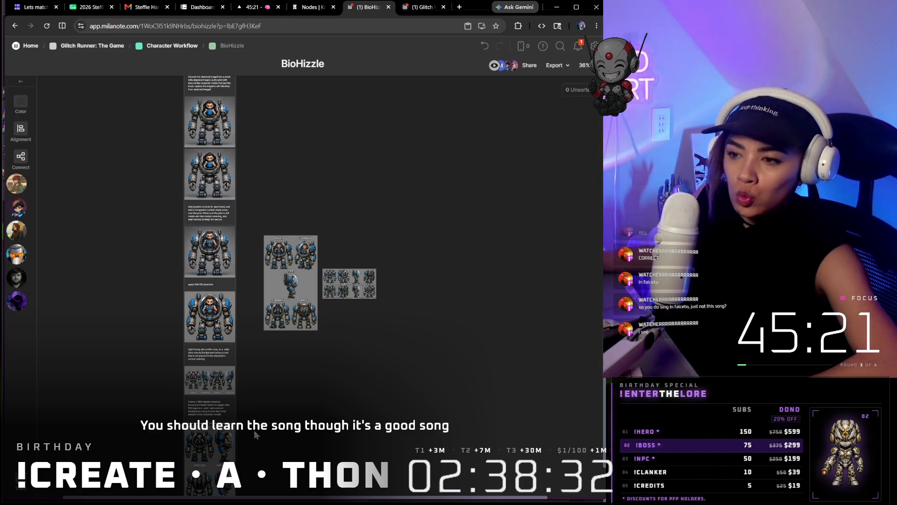
{"action": "scroll", "coordinate": [228, 282], "scroll_direction": "up", "scroll_amount": 5}
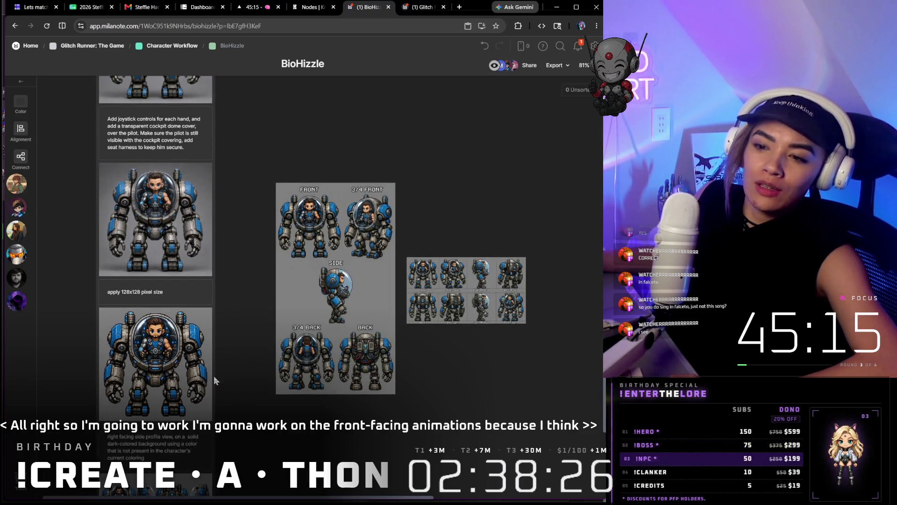
{"action": "scroll", "coordinate": [215, 376], "scroll_direction": "down", "scroll_amount": 7}
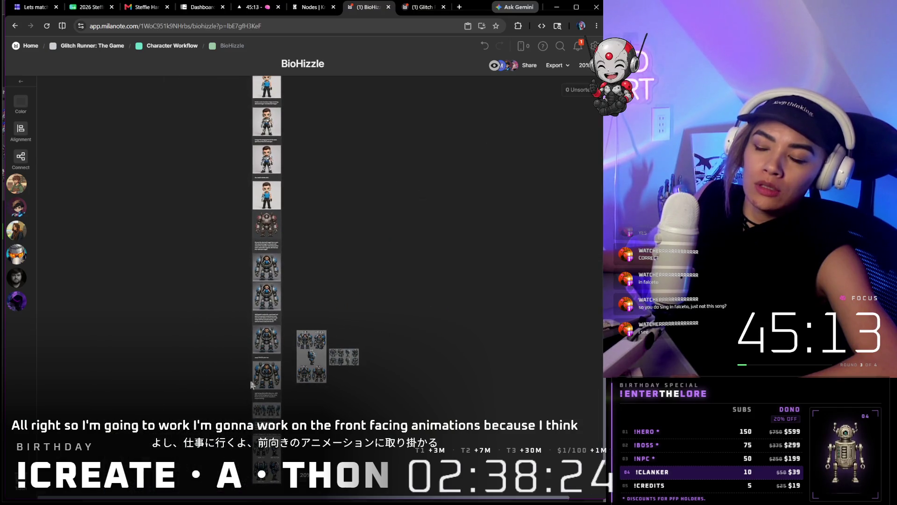
{"action": "scroll", "coordinate": [271, 387], "scroll_direction": "down", "scroll_amount": 2}
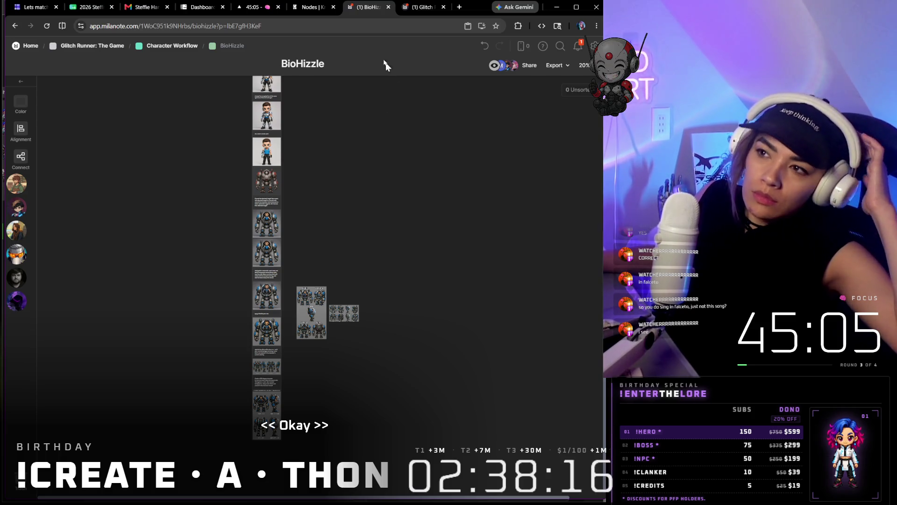
{"action": "left_click", "coordinate": [306, 7]}
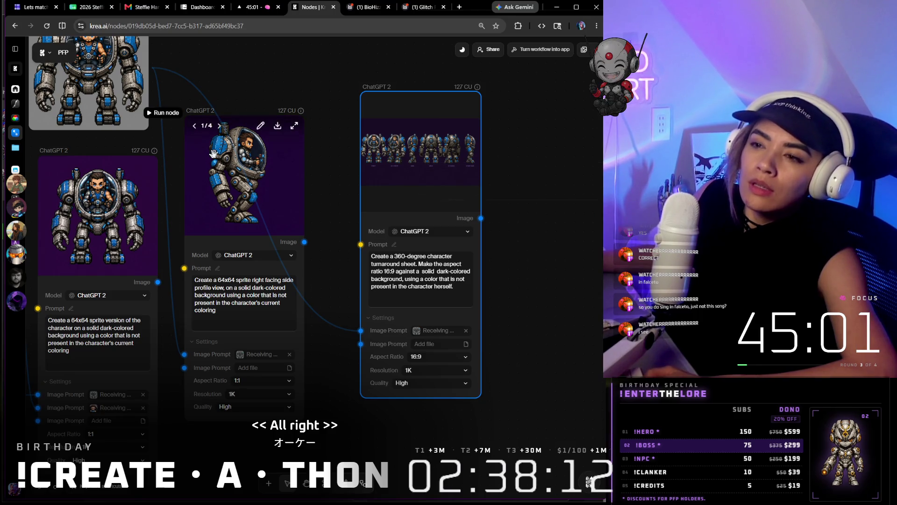
- Scroll the Krea PFP workflow to the mech-pilot image node near the Grok Imagine video nodes
{"action": "scroll", "coordinate": [220, 149], "scroll_direction": "down", "scroll_amount": 2}
{"action": "scroll", "coordinate": [220, 149], "scroll_direction": "down", "scroll_amount": 1}
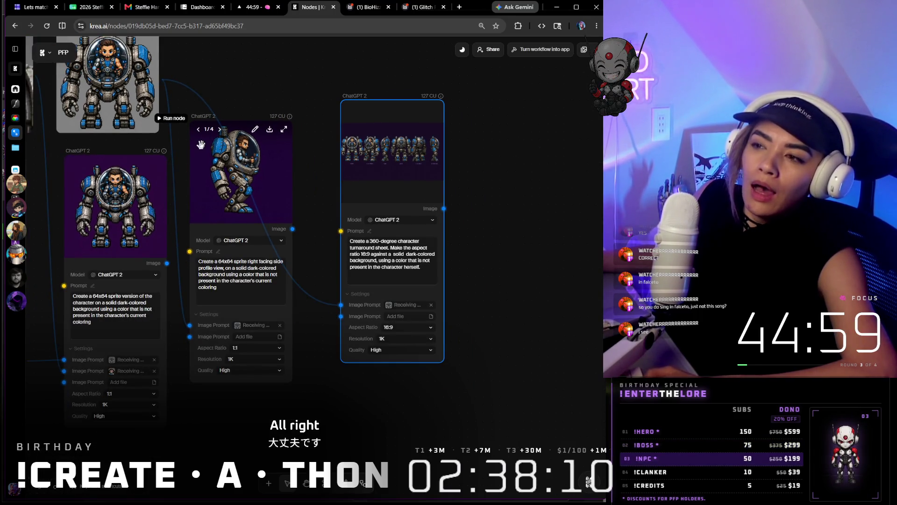
{"action": "scroll", "coordinate": [233, 165], "scroll_direction": "up", "scroll_amount": 8}
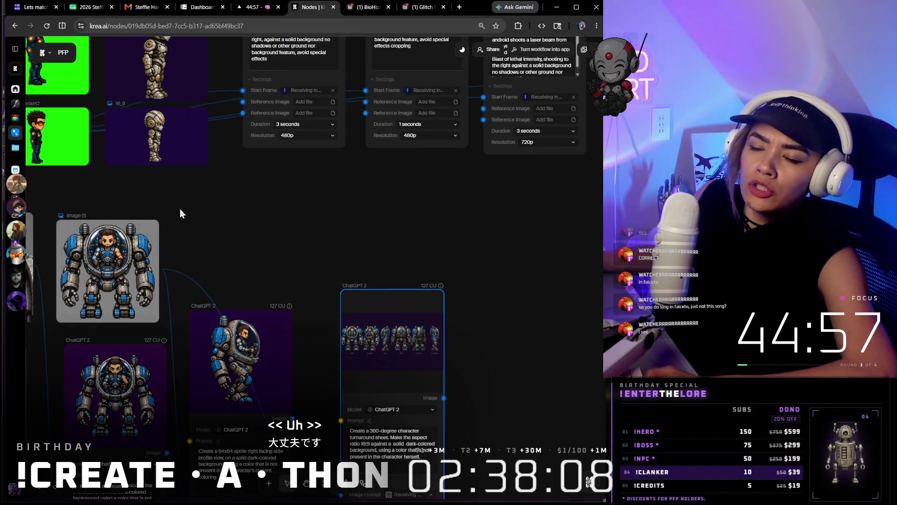
{"action": "scroll", "coordinate": [179, 207], "scroll_direction": "down", "scroll_amount": 6}
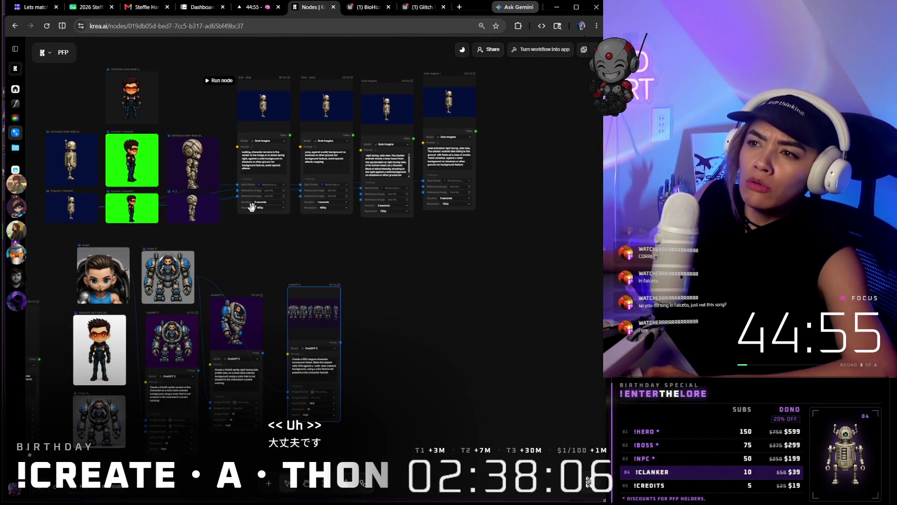
{"action": "mouse_move", "coordinate": [170, 269]}
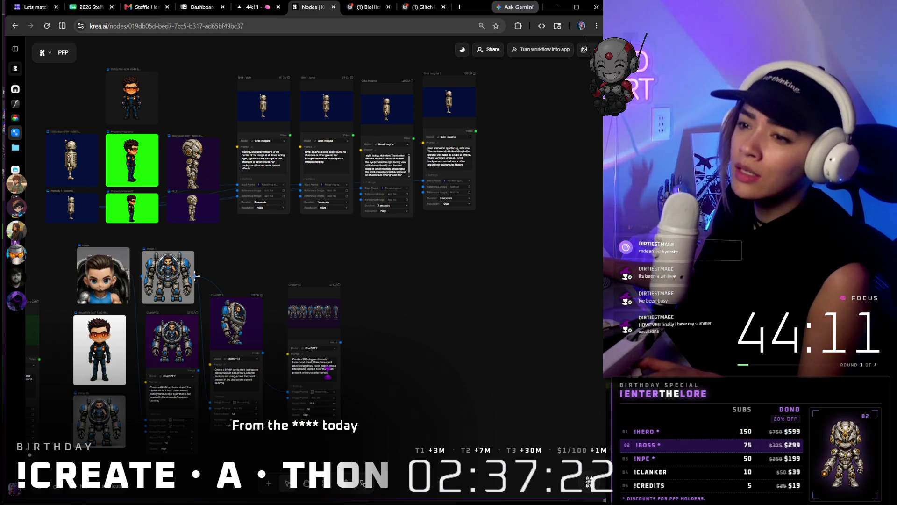
- Move the mech-pilot image node beside the Grok Imagine nodes and keep the last at 720p
{"action": "left_click_drag", "start_coordinate": [170, 271], "coordinate": [413, 266]}
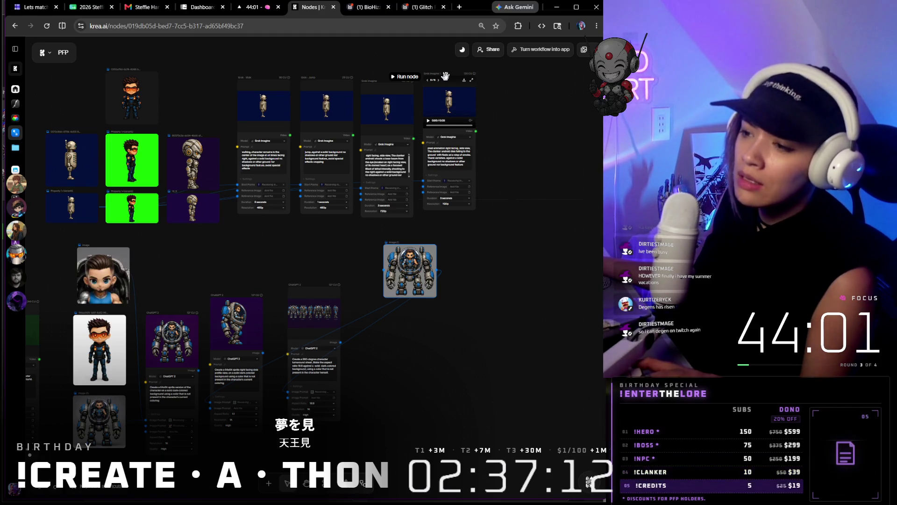
{"action": "scroll", "coordinate": [477, 211], "scroll_direction": "up", "scroll_amount": 1}
{"action": "scroll", "coordinate": [477, 212], "scroll_direction": "up", "scroll_amount": 2}
{"action": "left_click", "coordinate": [436, 202]}
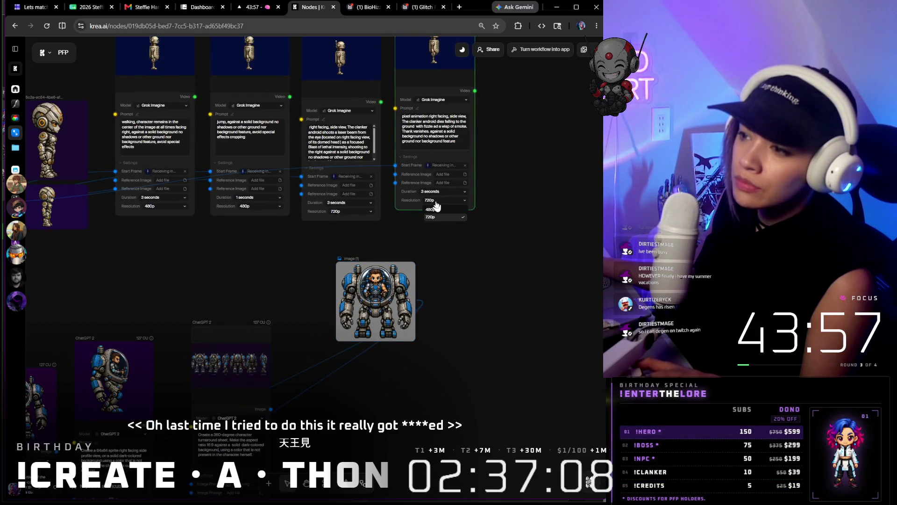
{"action": "left_click", "coordinate": [497, 204]}
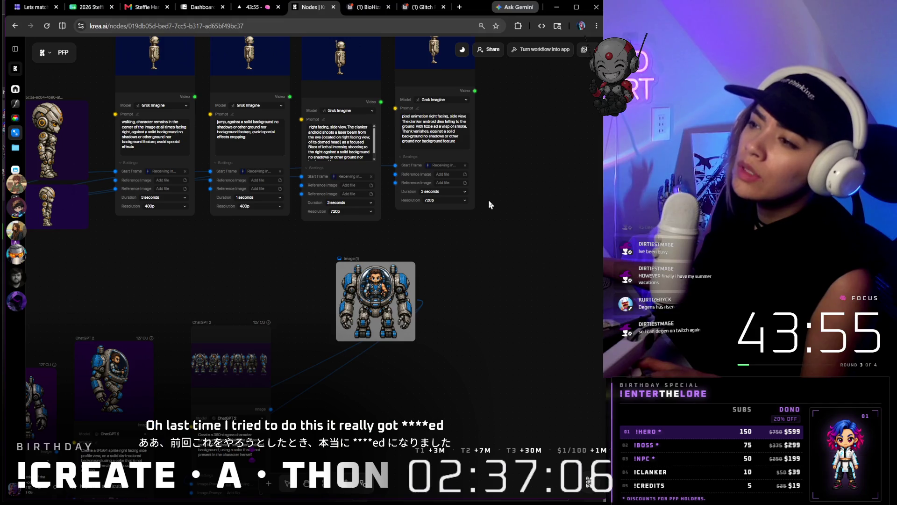
- Connect a new Seedance 2.0 Fast video node to the mech-pilot image node and place it beside it
{"action": "mouse_move", "coordinate": [406, 304]}
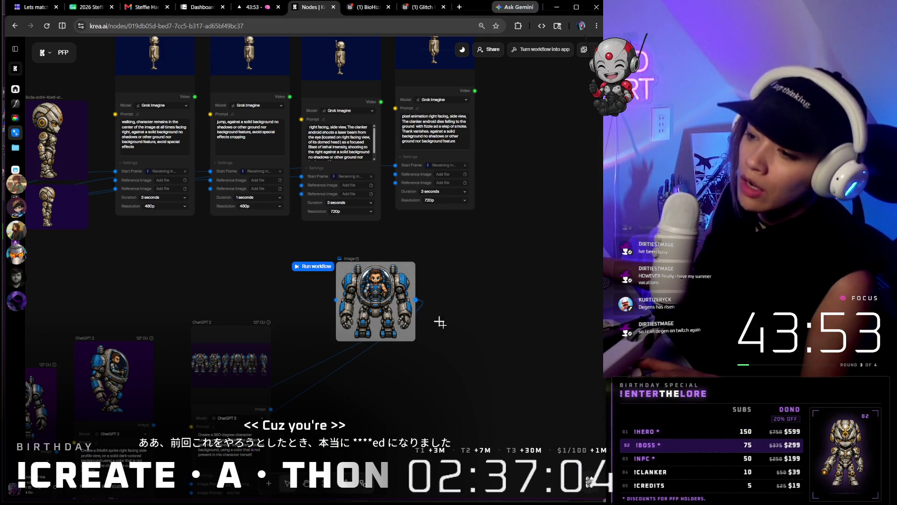
{"action": "left_click_drag", "start_coordinate": [415, 299], "coordinate": [454, 350]}
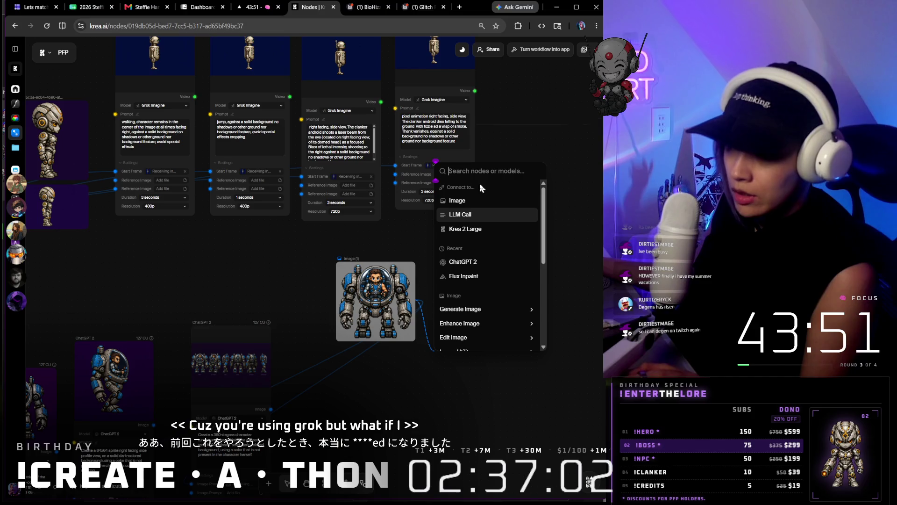
{"action": "scroll", "coordinate": [495, 266], "scroll_direction": "down", "scroll_amount": 2}
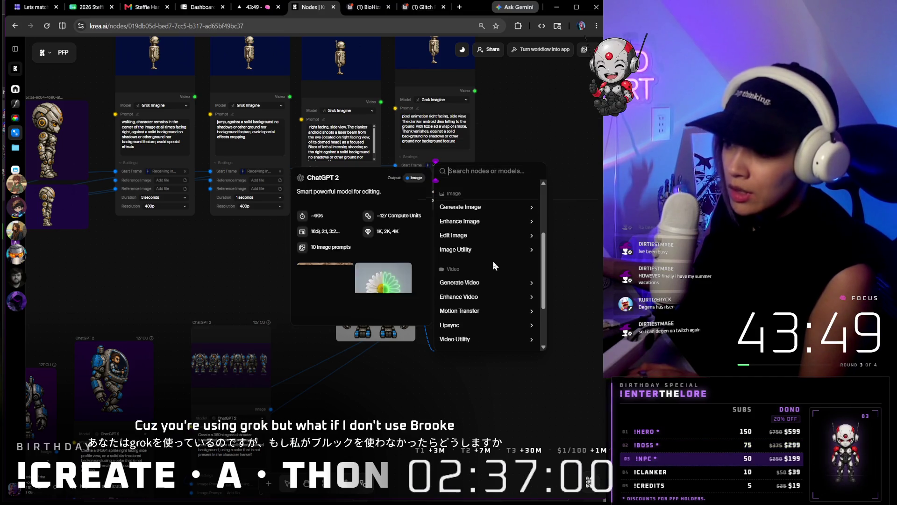
{"action": "mouse_move", "coordinate": [488, 286]}
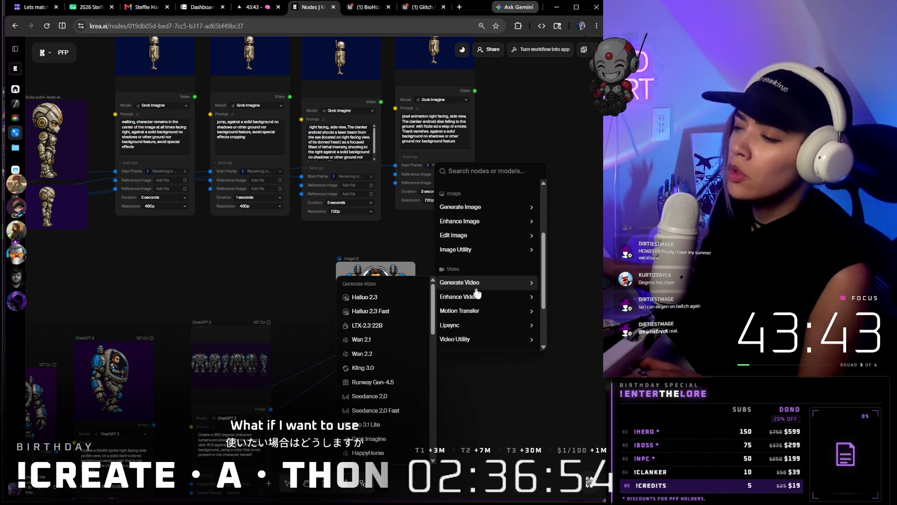
{"action": "scroll", "coordinate": [388, 314], "scroll_direction": "down", "scroll_amount": 3}
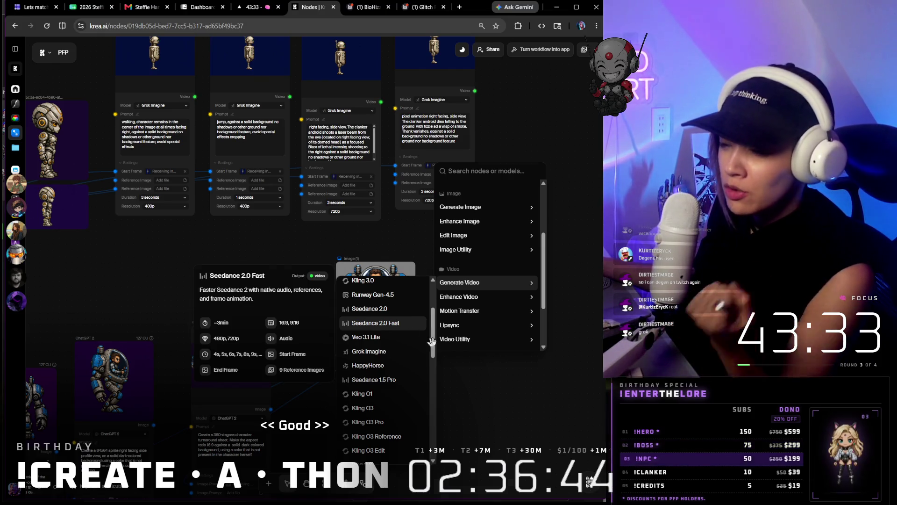
{"action": "left_click", "coordinate": [402, 323]}
{"action": "left_click_drag", "start_coordinate": [482, 354], "coordinate": [490, 265]}
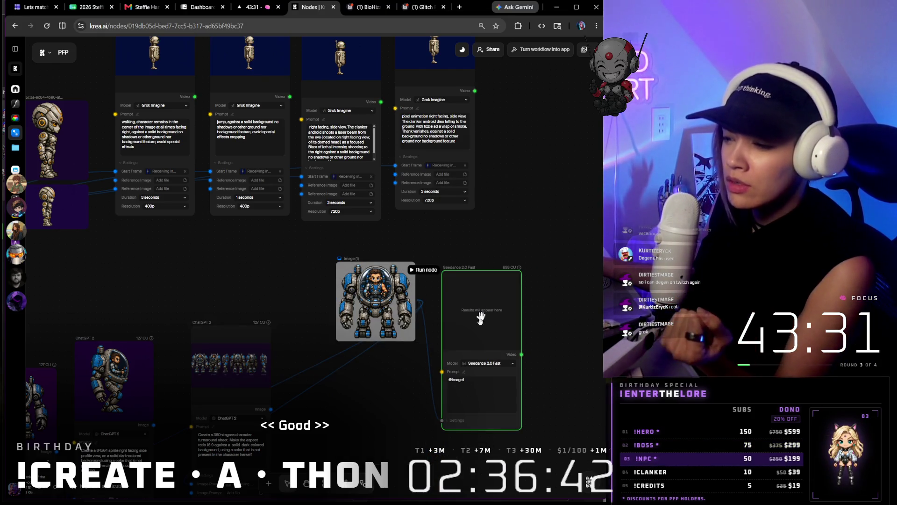
- Bring up the Figma PFPs file showing the Founders grid of character variants
{"action": "left_click", "coordinate": [387, 291]}
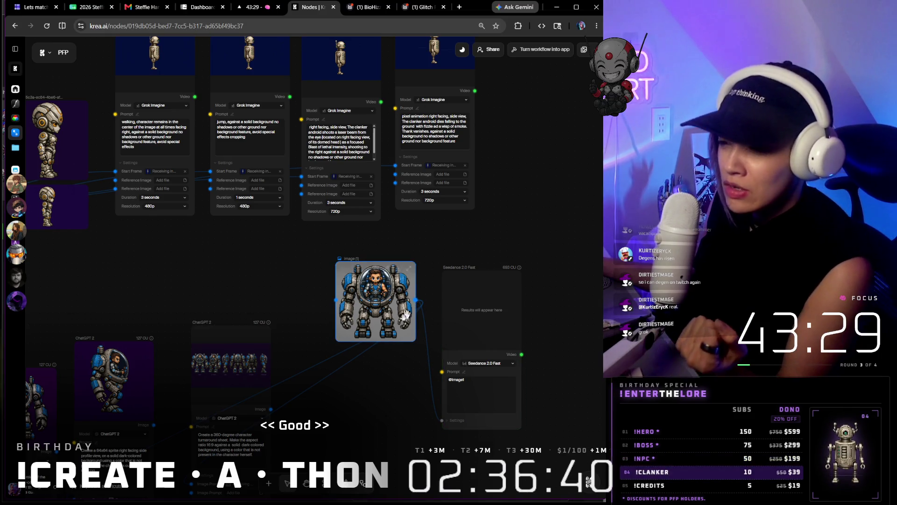
{"action": "left_click", "coordinate": [327, 379]}
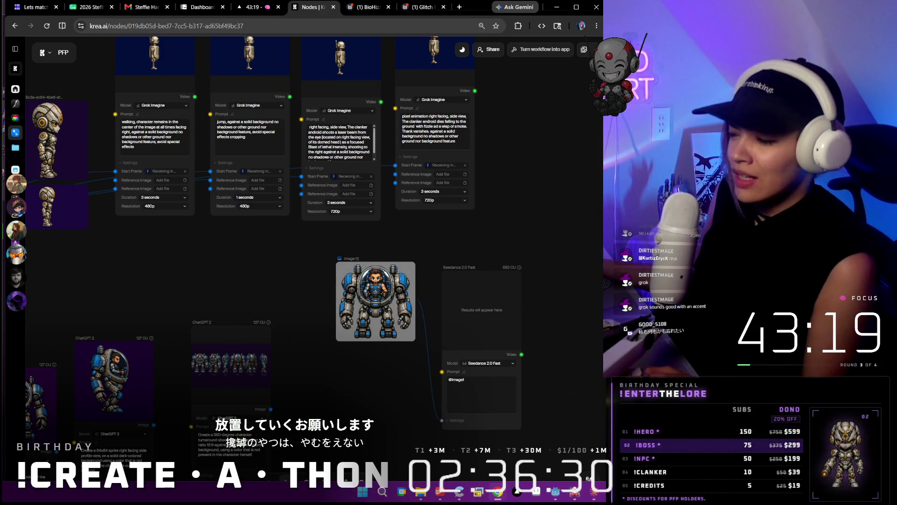
{"action": "left_click", "coordinate": [575, 491]}
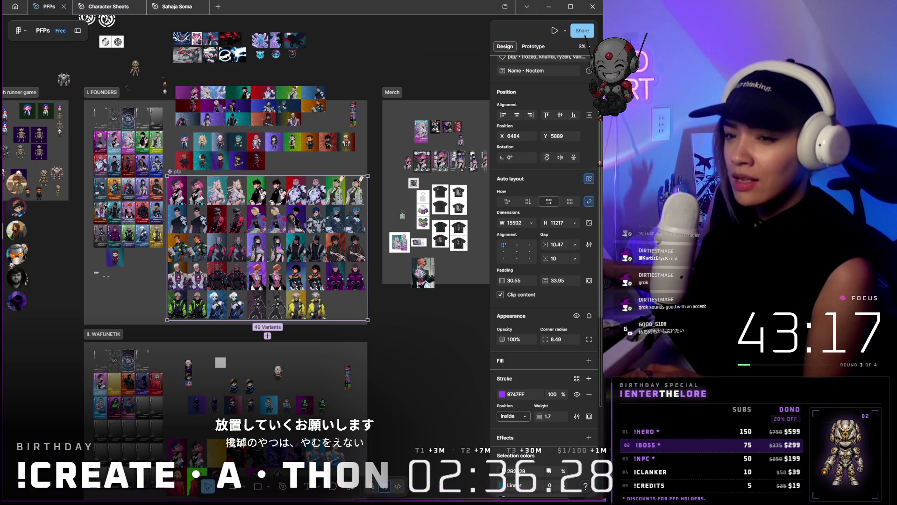
- Duplicate the tan robot sprite frame into a new cell below it
{"action": "scroll", "coordinate": [62, 254], "scroll_direction": "up", "scroll_amount": 10, "text": "ctrl"}
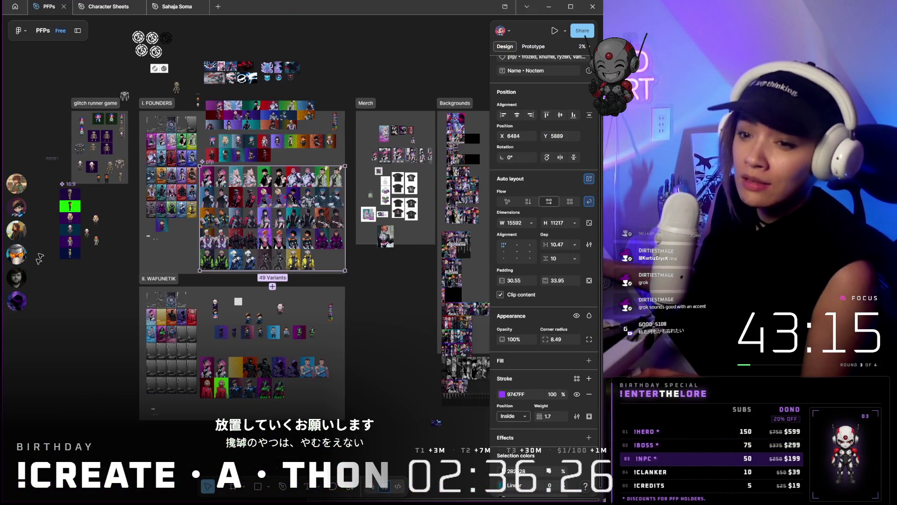
{"action": "scroll", "coordinate": [337, 229], "scroll_direction": "up", "scroll_amount": 5, "text": "ctrl"}
{"action": "left_click", "coordinate": [236, 300]}
{"action": "key", "text": "ctrl+d"}
{"action": "left_click", "coordinate": [232, 359]}
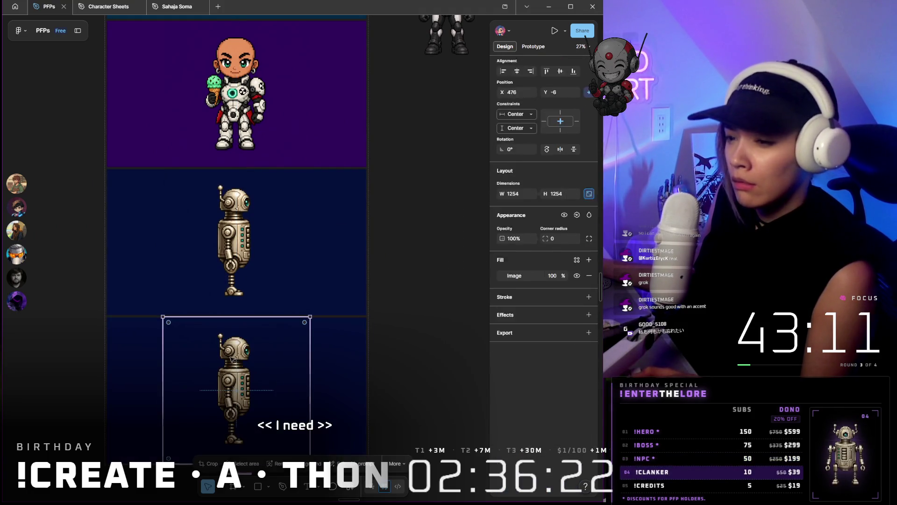
- Replace the copy's image fill with image (1).png from Downloads
{"action": "left_click", "coordinate": [503, 313]}
{"action": "mouse_move", "coordinate": [437, 339]}
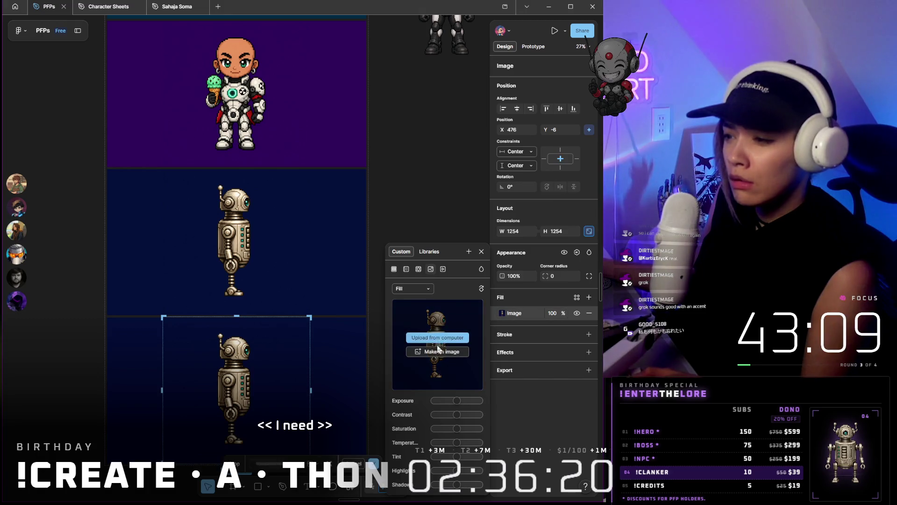
{"action": "left_click", "coordinate": [437, 337]}
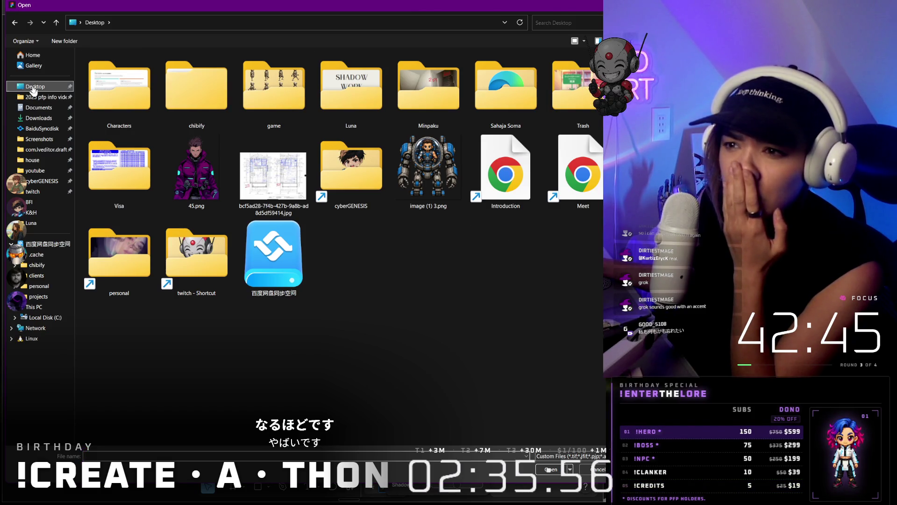
{"action": "left_click", "coordinate": [37, 121]}
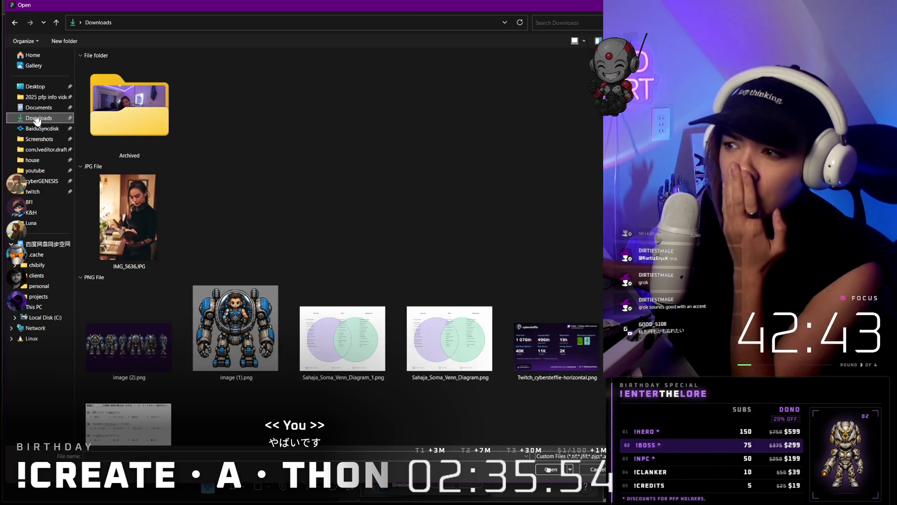
{"action": "double_click", "coordinate": [242, 318]}
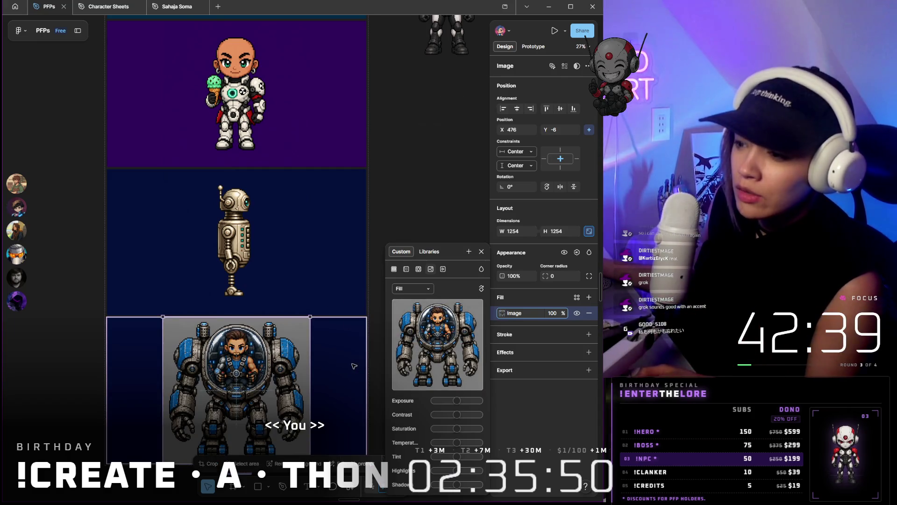
- Give the mech-pilot frame a grey 818180 background fill
{"action": "left_click", "coordinate": [335, 371]}
{"action": "left_click", "coordinate": [501, 378]}
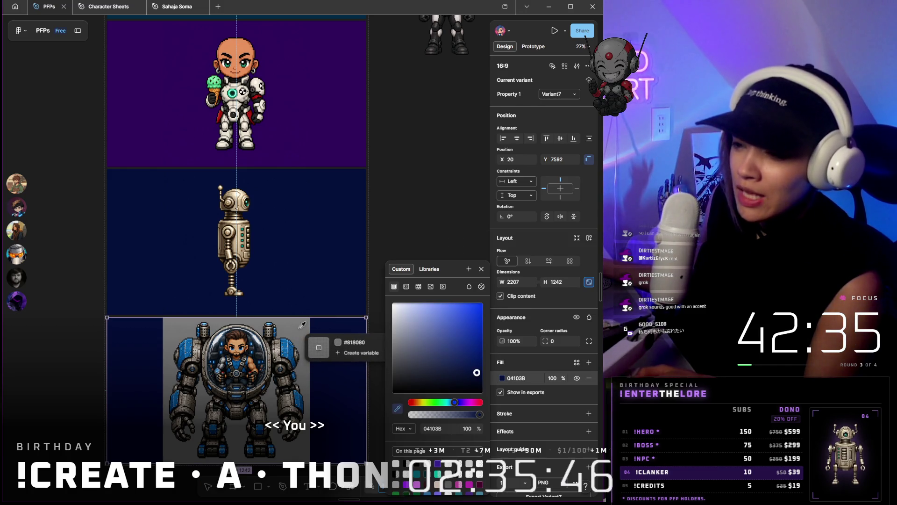
{"action": "left_click", "coordinate": [301, 351]}
{"action": "key", "text": "shift+backslash"}
{"action": "key", "text": "shift+backslash"}
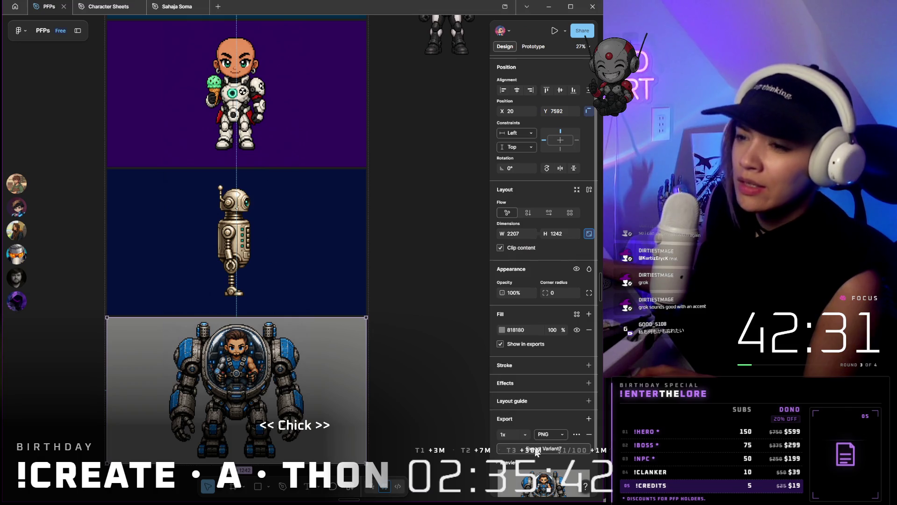
- Export the Variant7 frame as a 1x PNG to the Desktop, then minimise Figma
{"action": "left_click", "coordinate": [537, 448]}
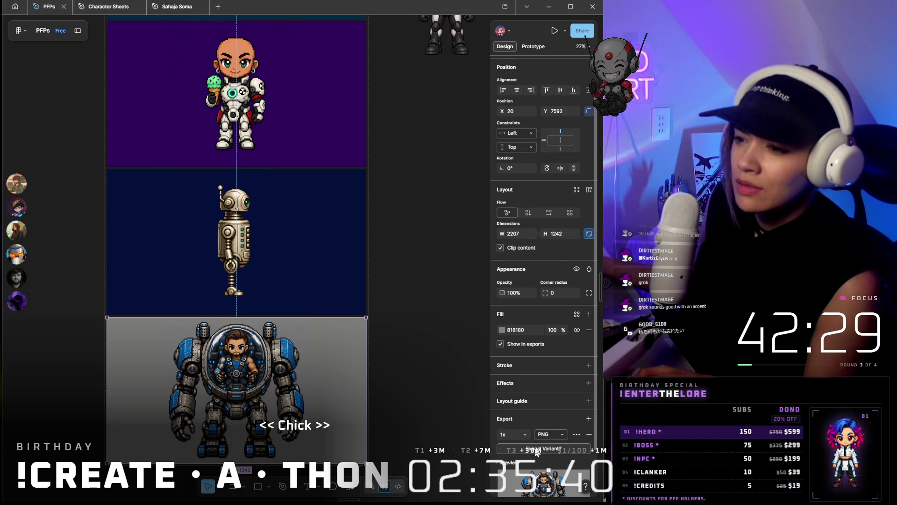
{"action": "left_click", "coordinate": [36, 87]}
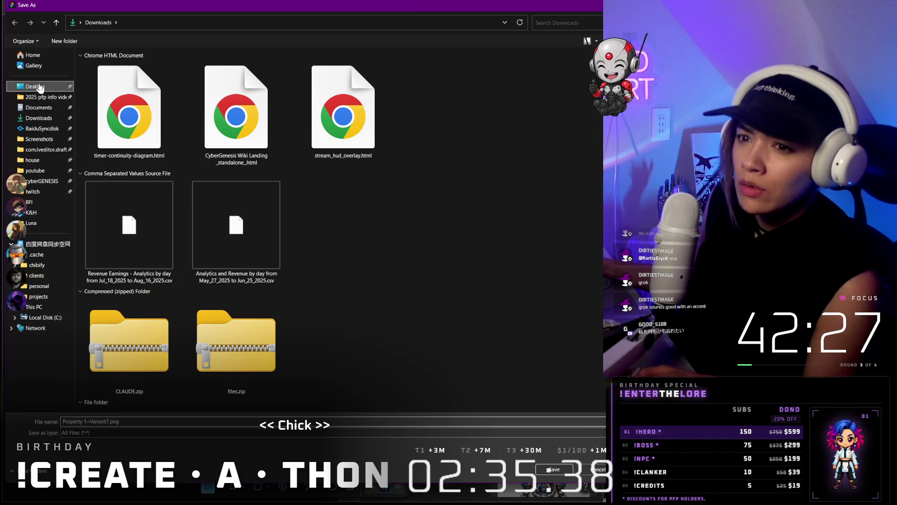
{"action": "left_click", "coordinate": [560, 470]}
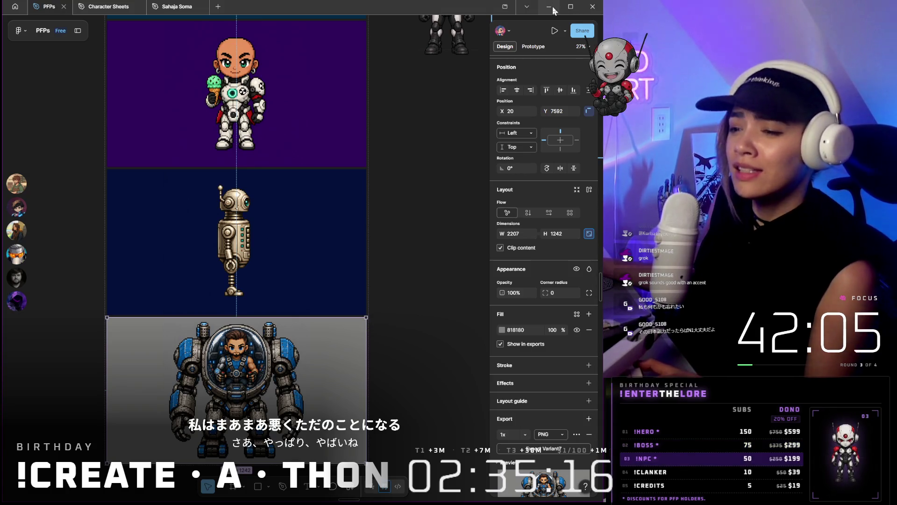
{"action": "scroll", "coordinate": [531, 457], "scroll_direction": "down", "scroll_amount": 2}
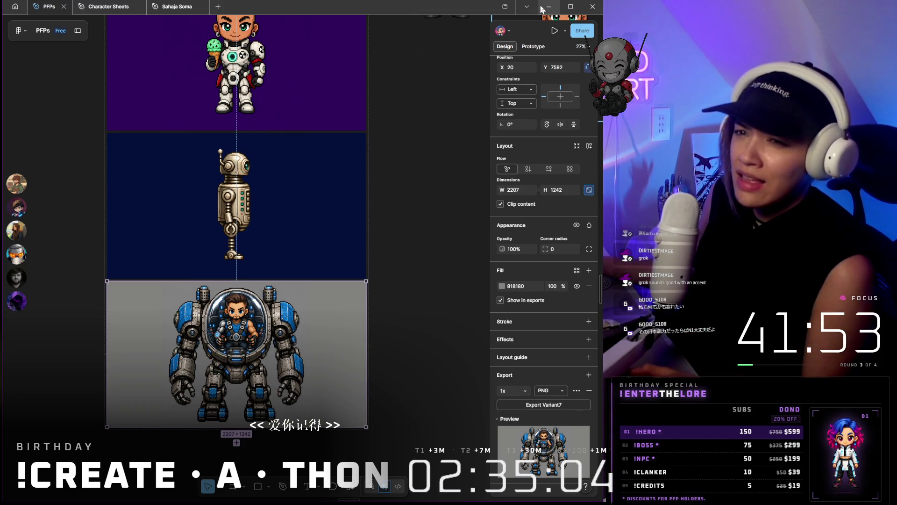
{"action": "left_click", "coordinate": [545, 7]}
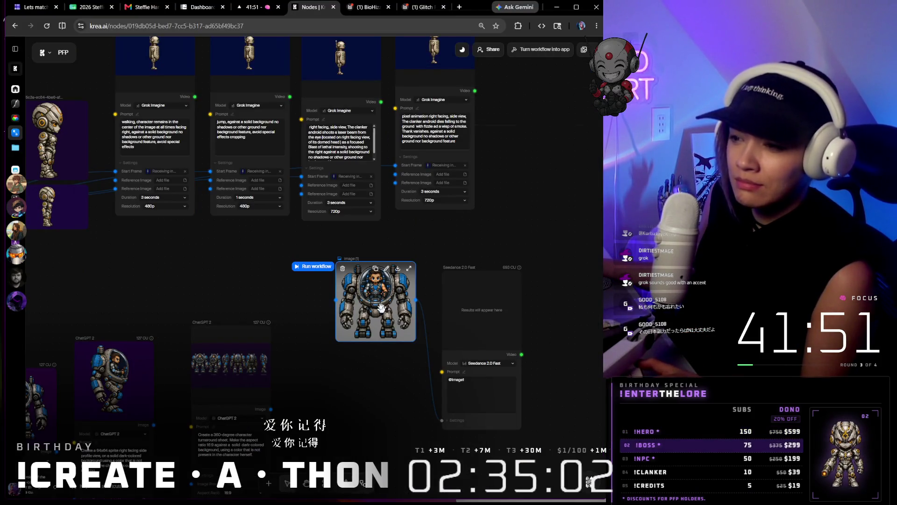
{"action": "scroll", "coordinate": [383, 310], "scroll_direction": "down", "scroll_amount": 5}
{"action": "mouse_move", "coordinate": [356, 283]}
{"action": "left_mouse_down"}
{"action": "mouse_move", "coordinate": [444, 231]}
{"action": "mouse_move", "coordinate": [428, 215]}
{"action": "left_mouse_up"}
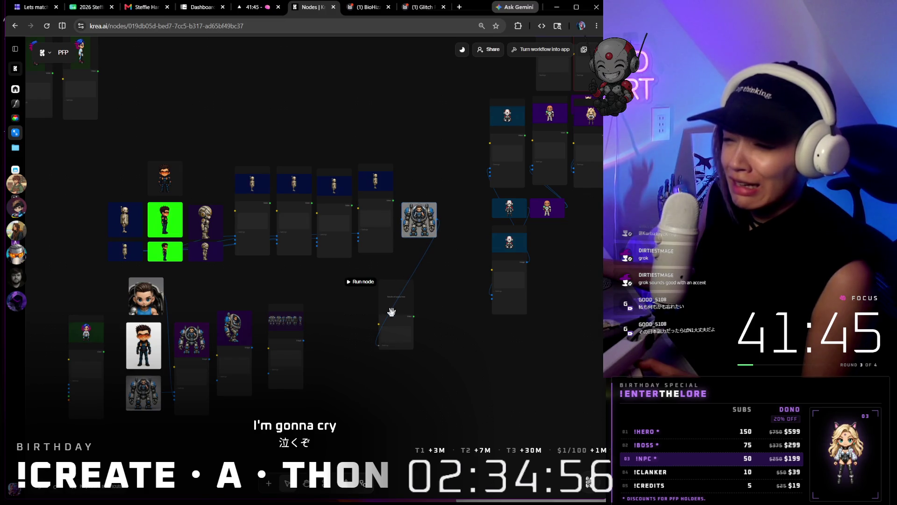
{"action": "left_click_drag", "start_coordinate": [391, 312], "coordinate": [336, 333]}
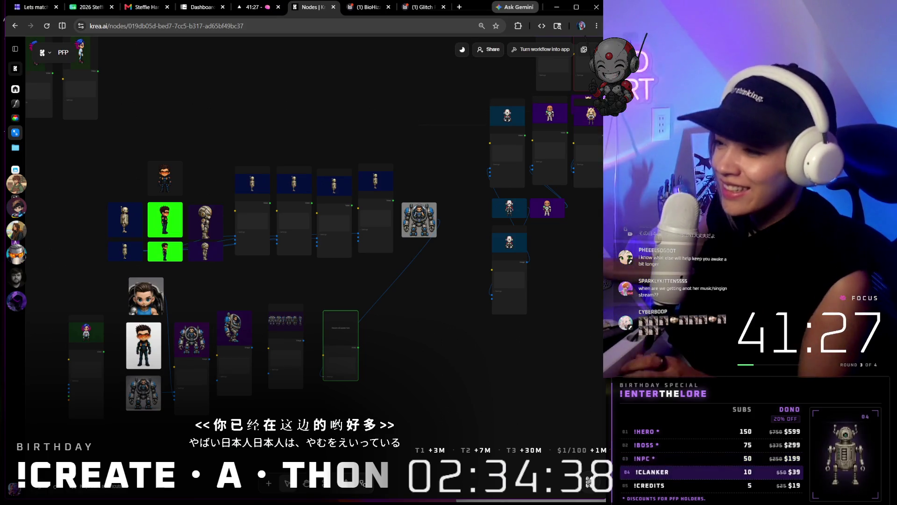
{"action": "scroll", "coordinate": [387, 334], "scroll_direction": "up", "scroll_amount": 2}
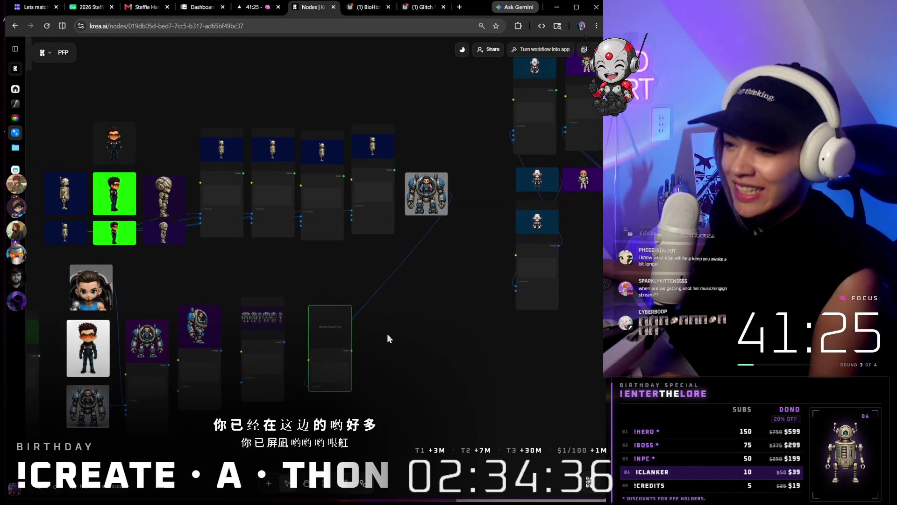
{"action": "scroll", "coordinate": [387, 334], "scroll_direction": "up", "scroll_amount": 1}
{"action": "mouse_move", "coordinate": [442, 126]}
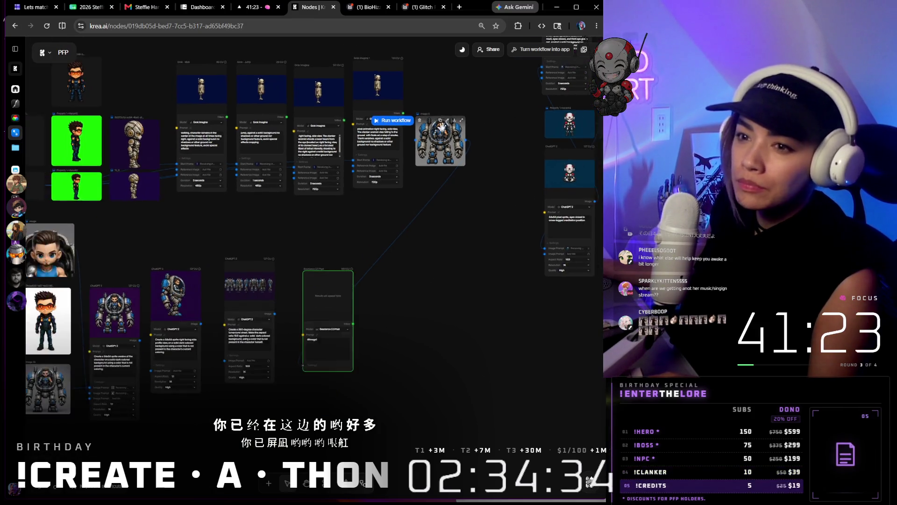
{"action": "scroll", "coordinate": [442, 126], "scroll_direction": "down", "scroll_amount": 3}
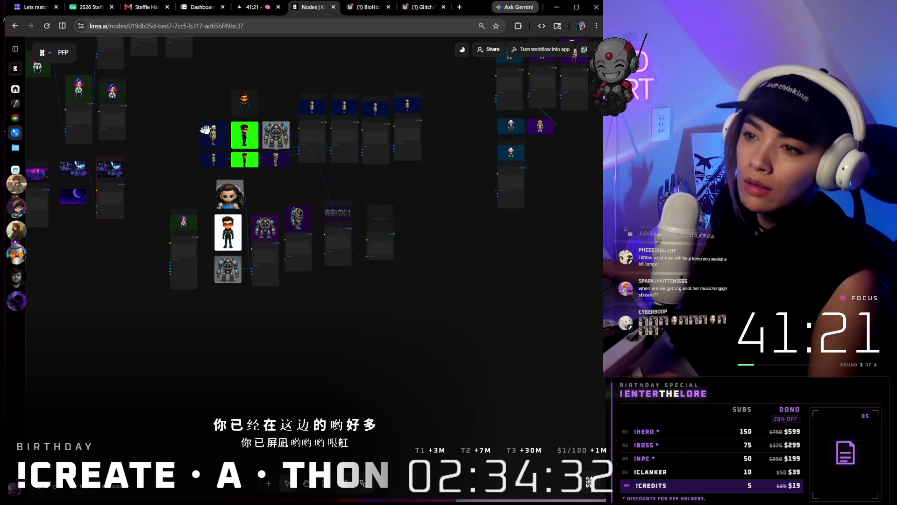
{"action": "left_click_drag", "start_coordinate": [136, 130], "coordinate": [139, 129]}
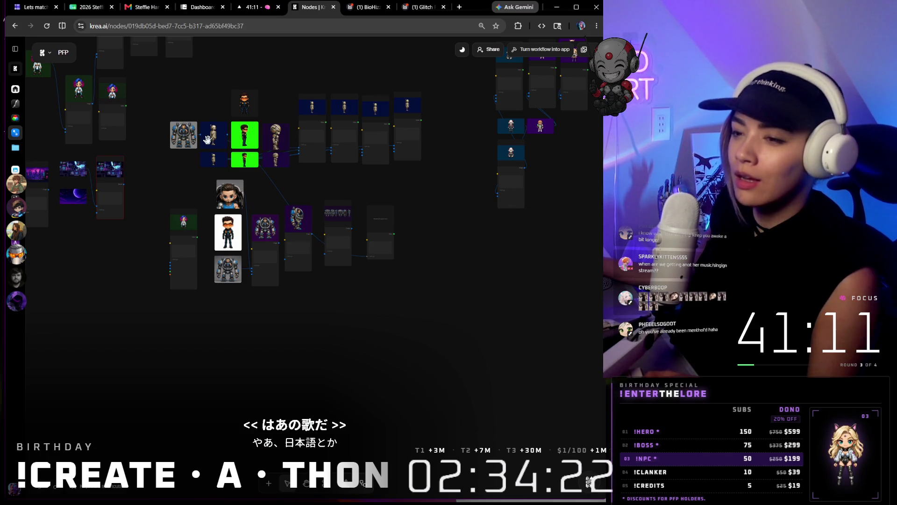
{"action": "mouse_move", "coordinate": [198, 186]}
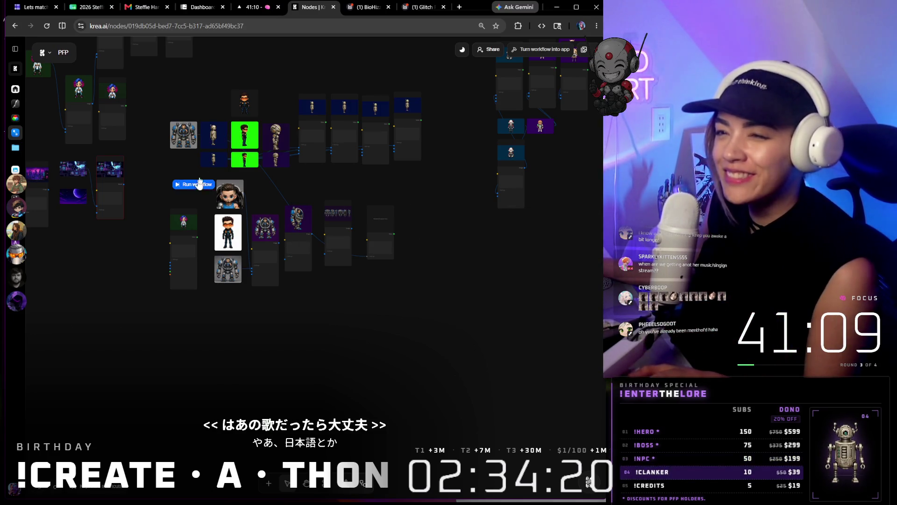
{"action": "right_click", "coordinate": [217, 297]}
{"action": "left_click", "coordinate": [485, 379]}
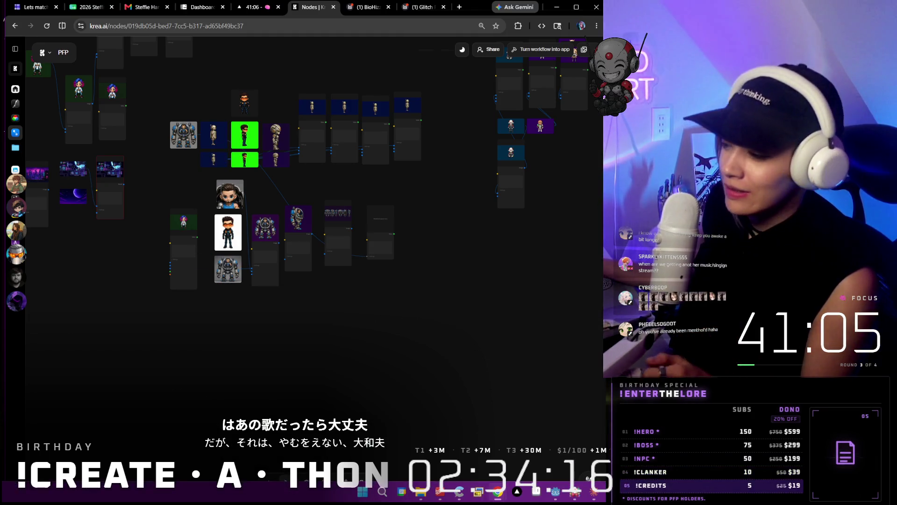
{"action": "mouse_move", "coordinate": [440, 493]}
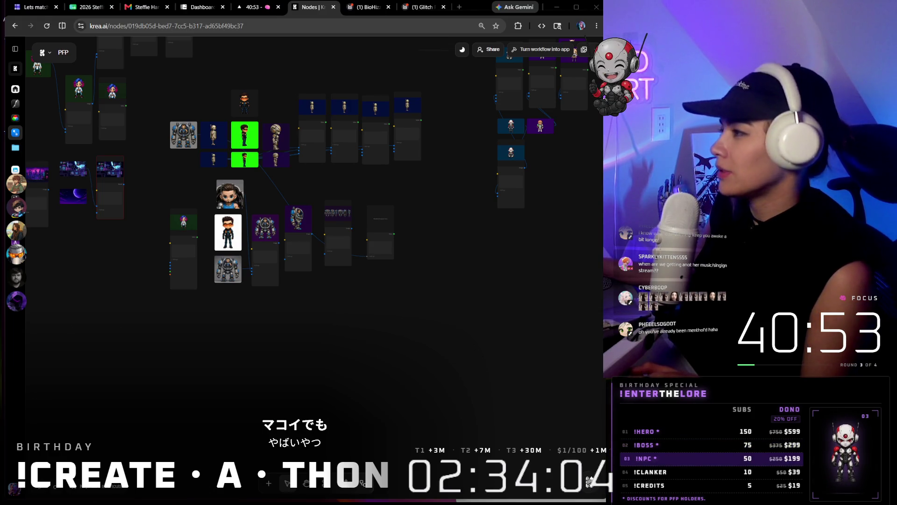
- Drop the blue mech image onto the canvas and wire ChatGPT 2's image into Seedance's Reference Image input
{"action": "mouse_move", "coordinate": [229, 232]}
{"action": "left_mouse_down"}
{"action": "mouse_move", "coordinate": [197, 178]}
{"action": "mouse_move", "coordinate": [170, 164]}
{"action": "left_mouse_up"}
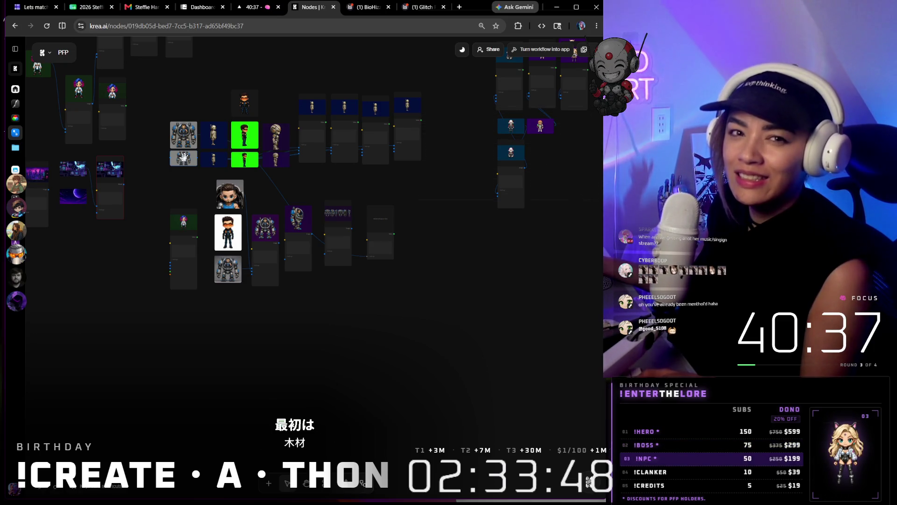
{"action": "scroll", "coordinate": [184, 155], "scroll_direction": "up", "scroll_amount": 5}
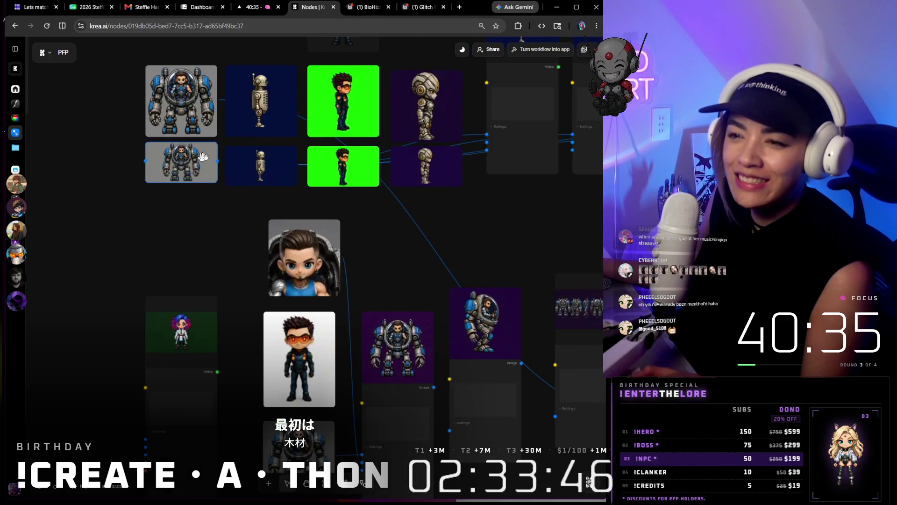
{"action": "scroll", "coordinate": [207, 157], "scroll_direction": "down", "scroll_amount": 3}
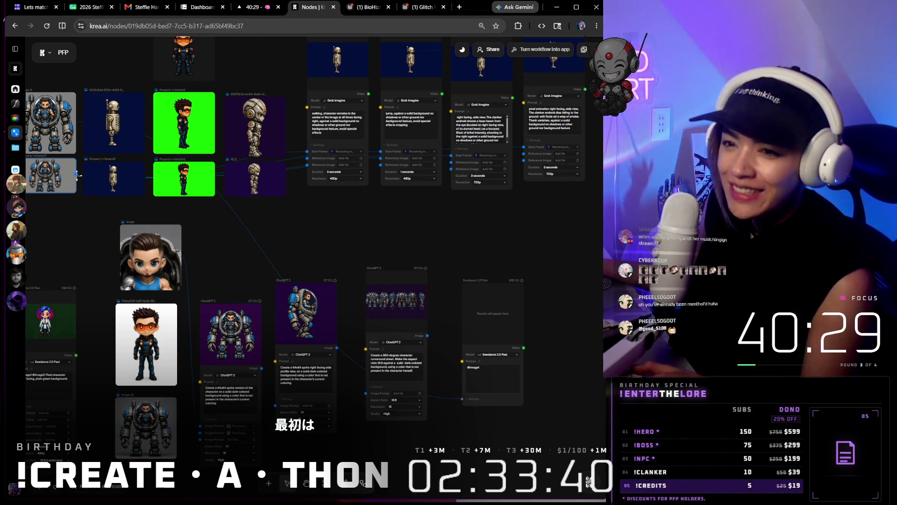
{"action": "mouse_move", "coordinate": [337, 347]}
{"action": "left_mouse_down"}
{"action": "mouse_move", "coordinate": [452, 391]}
{"action": "mouse_move", "coordinate": [462, 405]}
{"action": "left_mouse_up"}
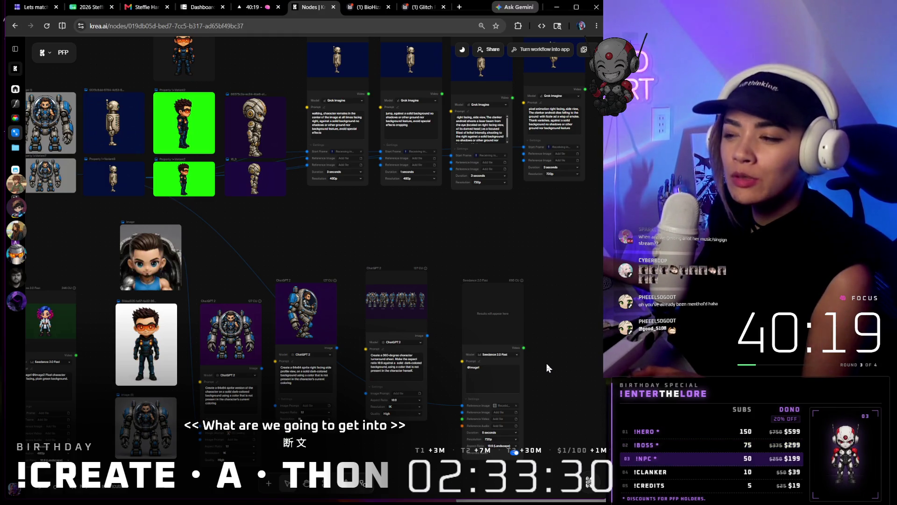
{"action": "scroll", "coordinate": [545, 408], "scroll_direction": "up", "scroll_amount": 3}
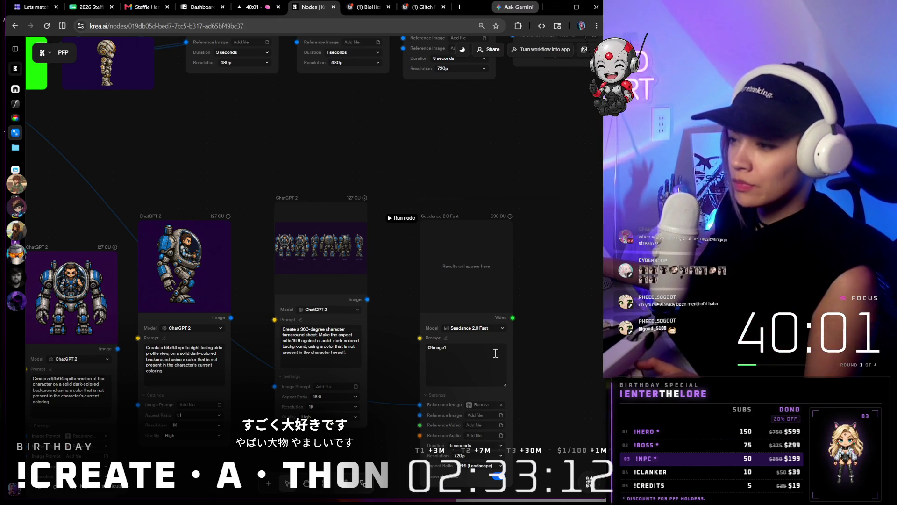
{"action": "key", "text": "BackSpace"}
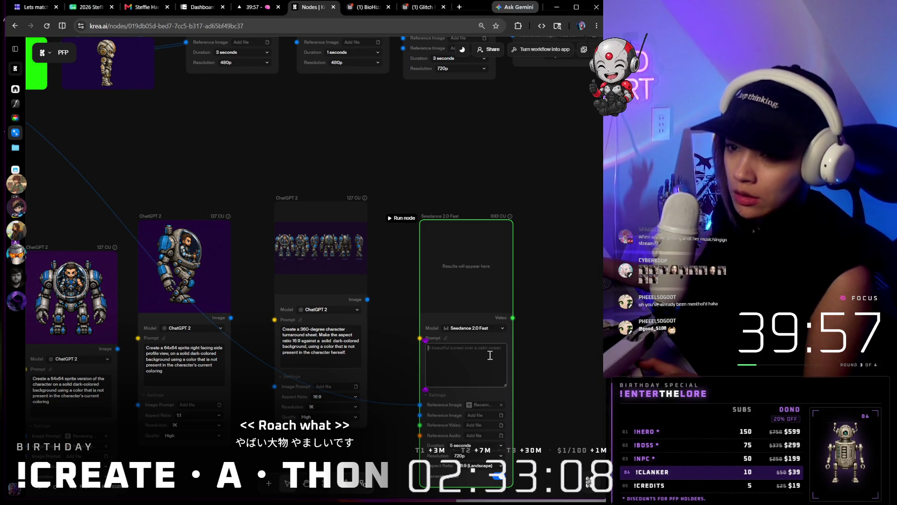
{"action": "scroll", "coordinate": [550, 337], "scroll_direction": "down", "scroll_amount": 5}
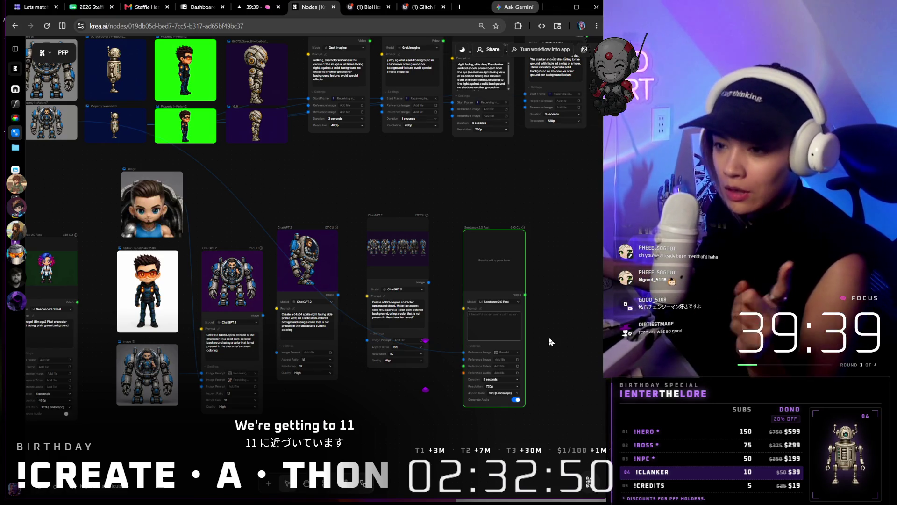
{"action": "scroll", "coordinate": [549, 337], "scroll_direction": "down", "scroll_amount": 1}
{"action": "scroll", "coordinate": [549, 337], "scroll_direction": "up", "scroll_amount": 2}
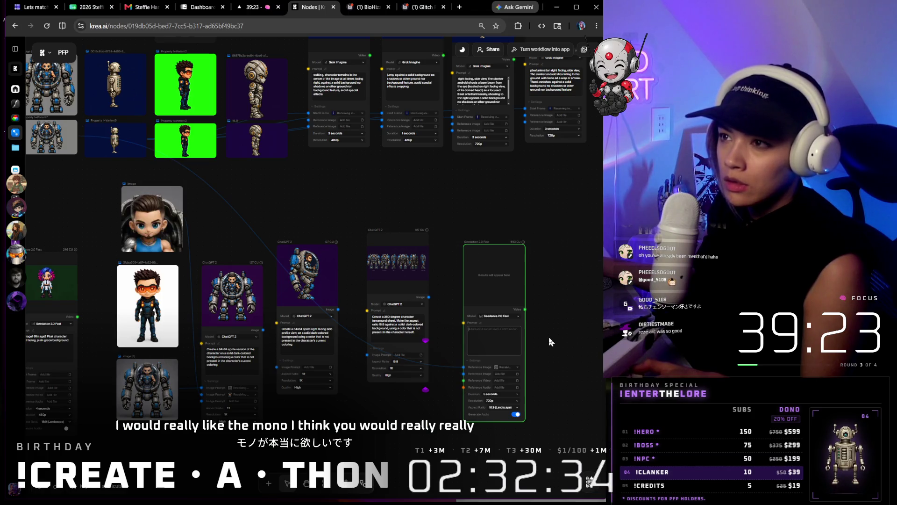
{"action": "left_click", "coordinate": [374, 9]}
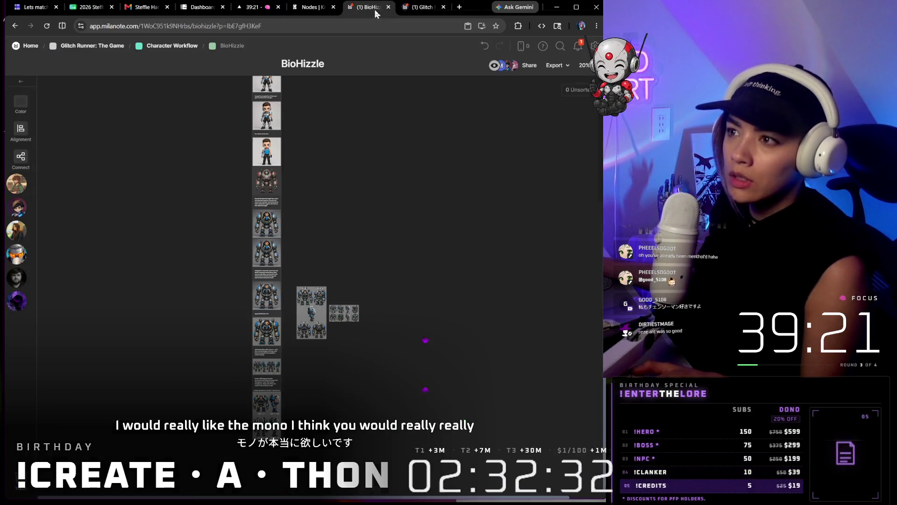
- Move the prompt card into the Face-Front (Fuming) column and delete its text
{"action": "scroll", "coordinate": [315, 148], "scroll_direction": "up", "scroll_amount": 5}
{"action": "scroll", "coordinate": [315, 162], "scroll_direction": "up", "scroll_amount": 5}
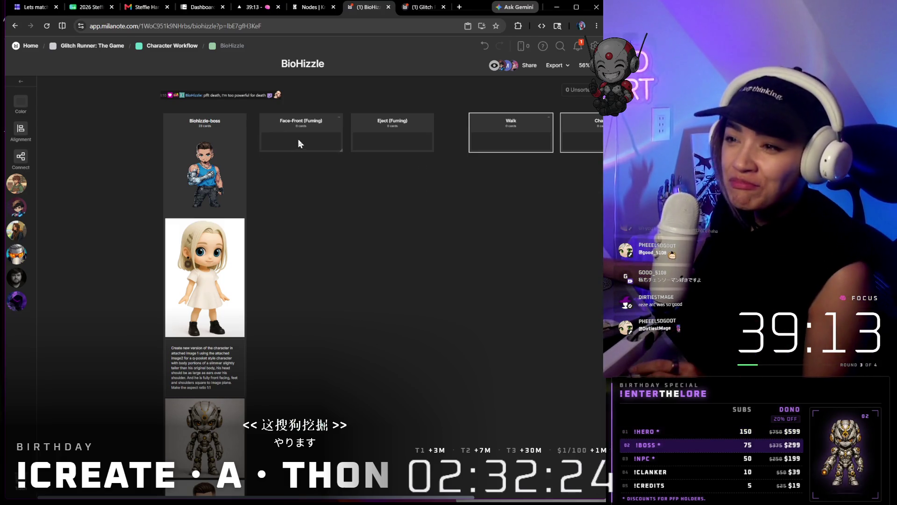
{"action": "left_click", "coordinate": [189, 375]}
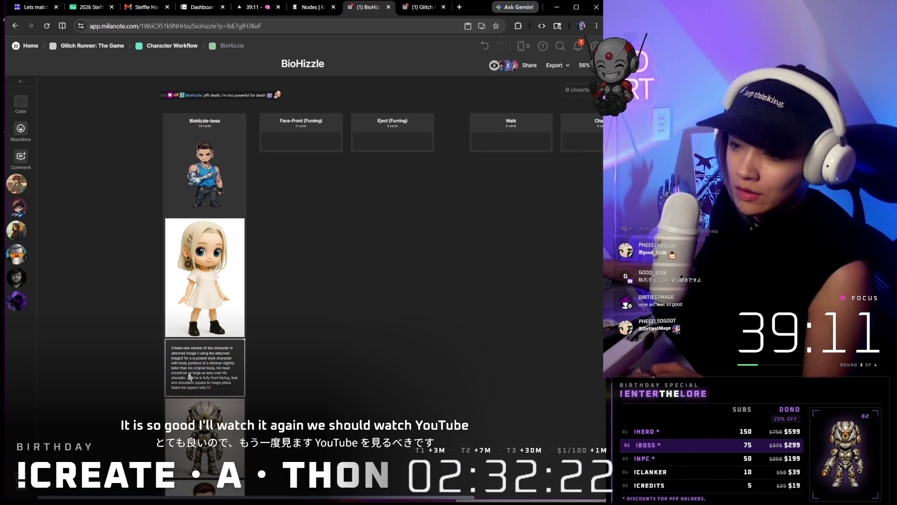
{"action": "mouse_move", "coordinate": [189, 375]}
{"action": "left_mouse_down"}
{"action": "mouse_move", "coordinate": [490, 122]}
{"action": "mouse_move", "coordinate": [313, 136]}
{"action": "left_mouse_up"}
{"action": "double_click", "coordinate": [312, 168]}
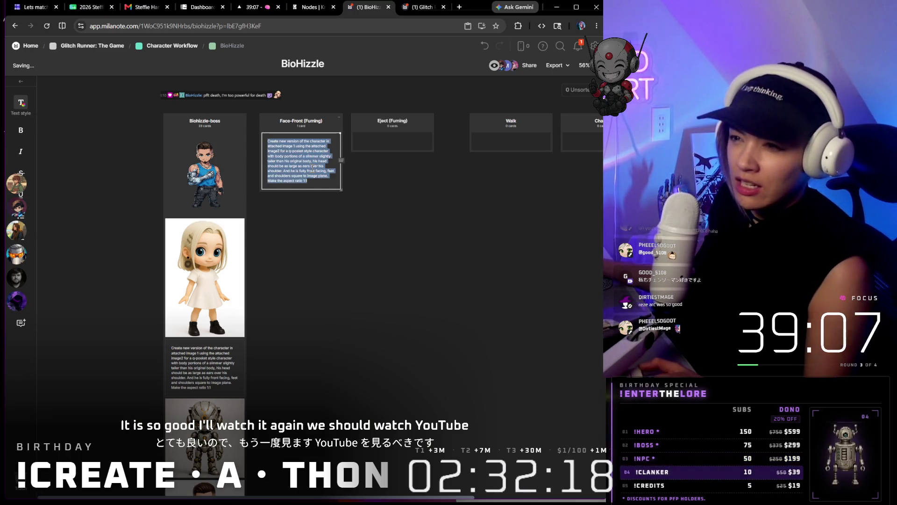
{"action": "key", "text": "BackSpace"}
{"action": "left_click", "coordinate": [313, 174]}
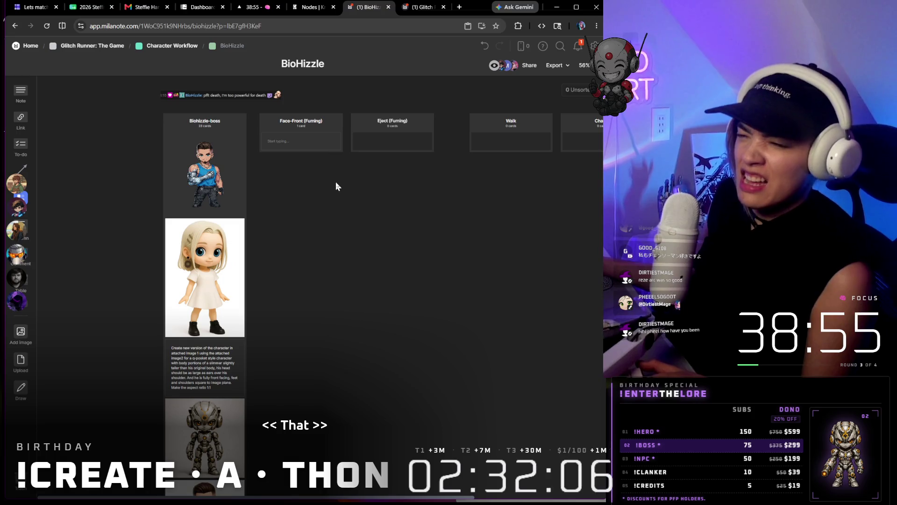
- Check the empty Face-Front note, then pass through Glitch Runner back to the Krea workflow
{"action": "left_click", "coordinate": [309, 143]}
{"action": "scroll", "coordinate": [309, 143], "scroll_direction": "up", "scroll_amount": 3}
{"action": "left_click", "coordinate": [305, 144]}
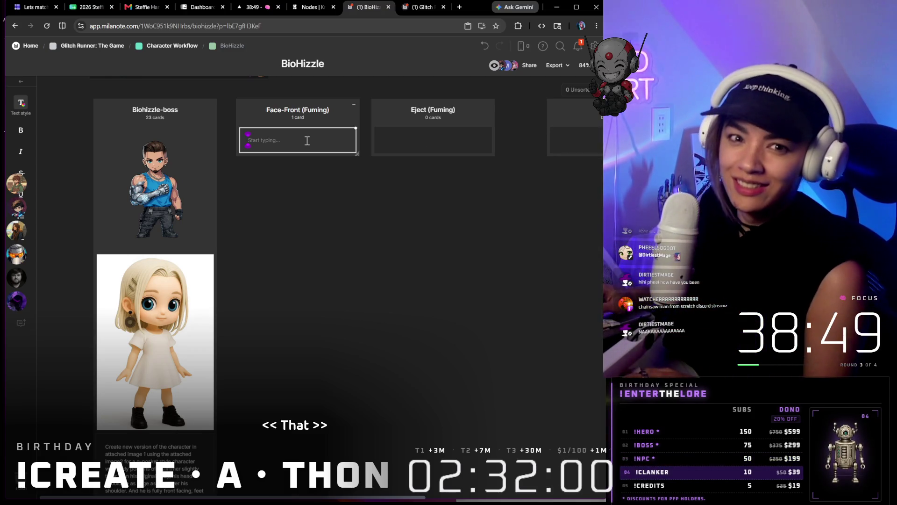
{"action": "left_click", "coordinate": [338, 195]}
{"action": "scroll", "coordinate": [324, 207], "scroll_direction": "down", "scroll_amount": 3}
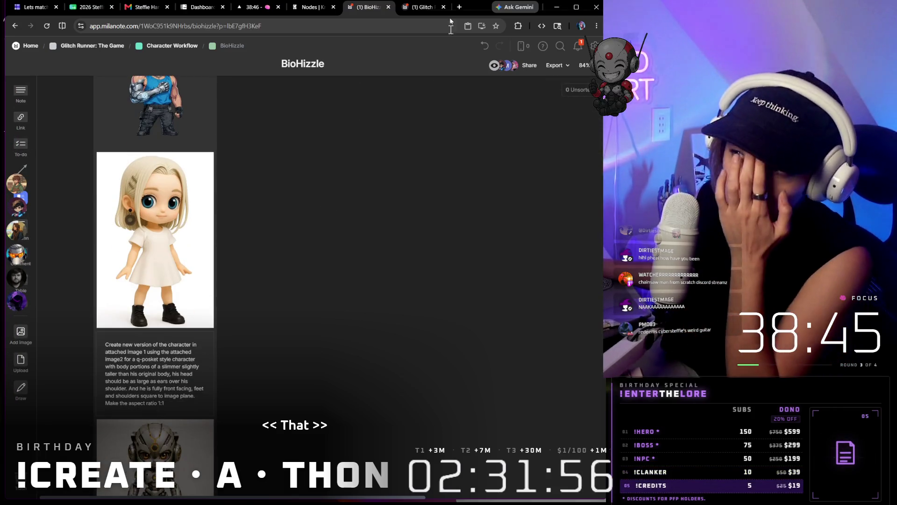
{"action": "left_click", "coordinate": [410, 6]}
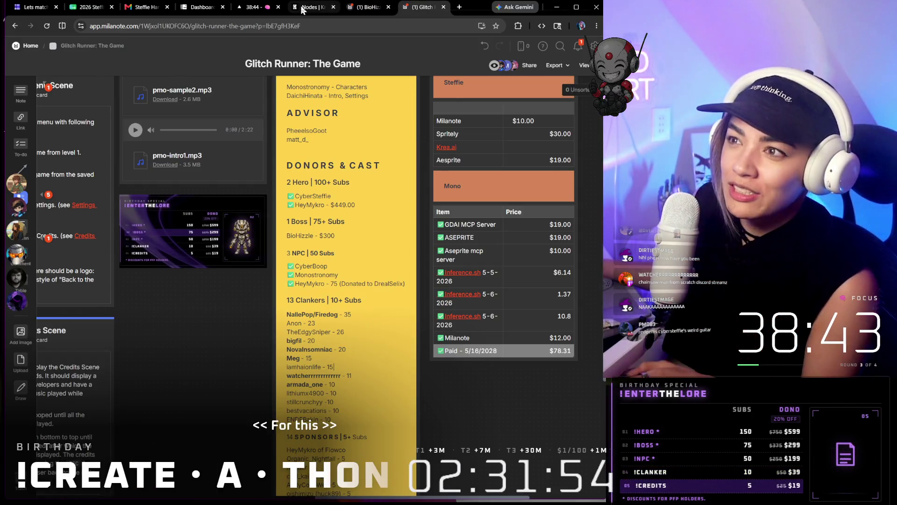
{"action": "left_click", "coordinate": [309, 7]}
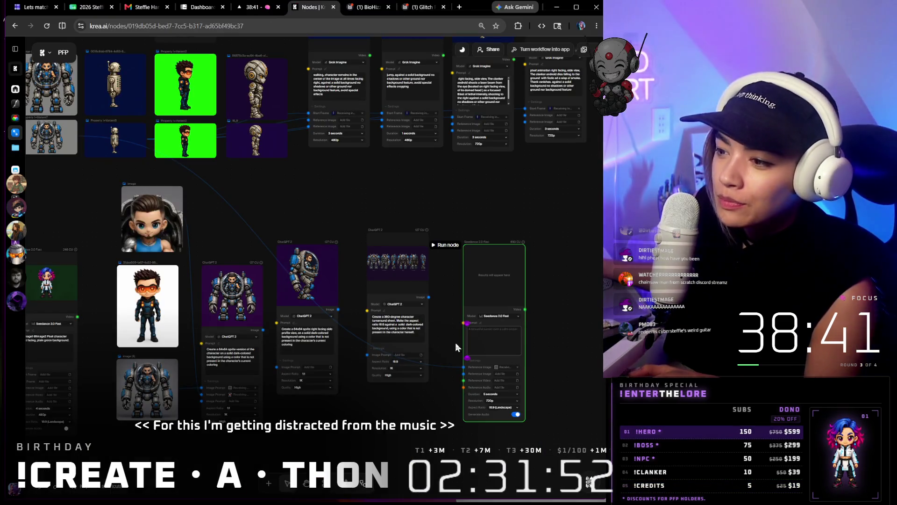
{"action": "scroll", "coordinate": [467, 342], "scroll_direction": "up", "scroll_amount": 2}
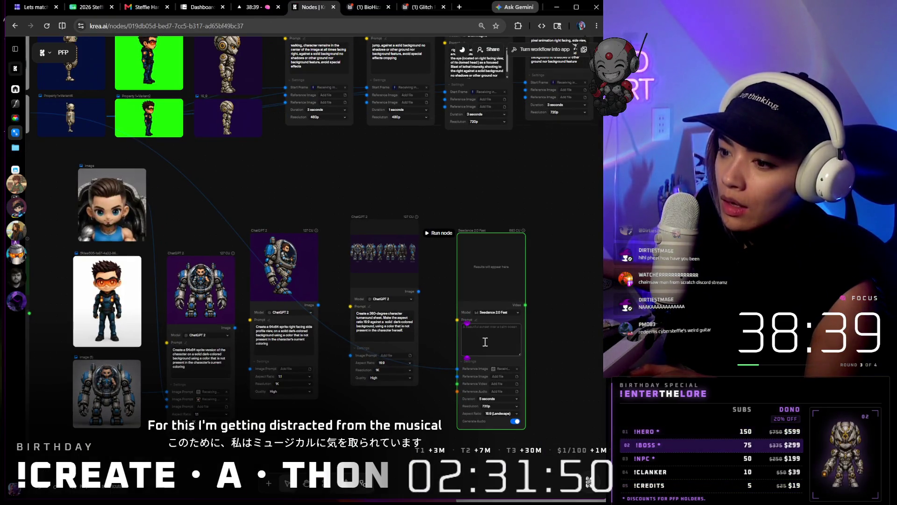
{"action": "left_click", "coordinate": [288, 333]}
{"action": "double_click", "coordinate": [213, 353]}
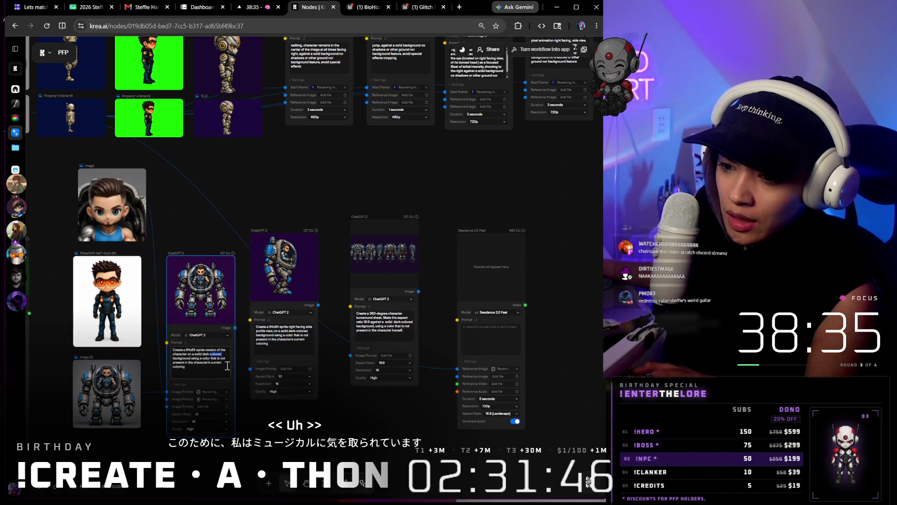
{"action": "left_click", "coordinate": [496, 338]}
{"action": "type", "text": "Create a 64x64 sprite version of the character on a solid dark-colored background using a color that is not present in the character's current coloring"}
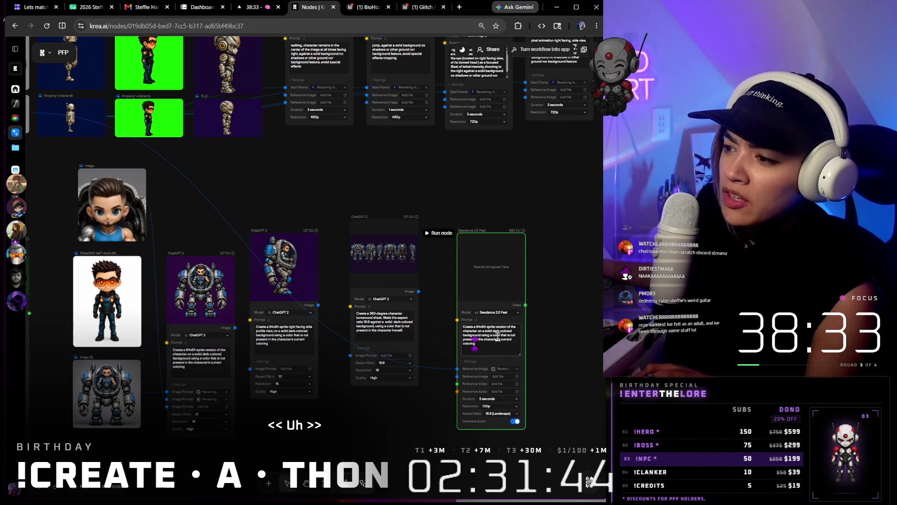
{"action": "scroll", "coordinate": [534, 337], "scroll_direction": "up", "scroll_amount": 2}
{"action": "scroll", "coordinate": [540, 343], "scroll_direction": "up", "scroll_amount": 5}
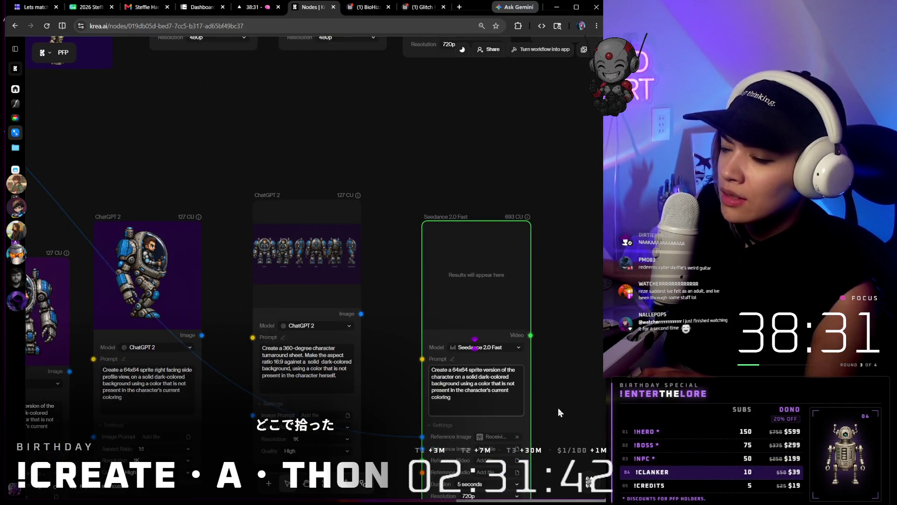
{"action": "scroll", "coordinate": [463, 327], "scroll_direction": "up", "scroll_amount": 6}
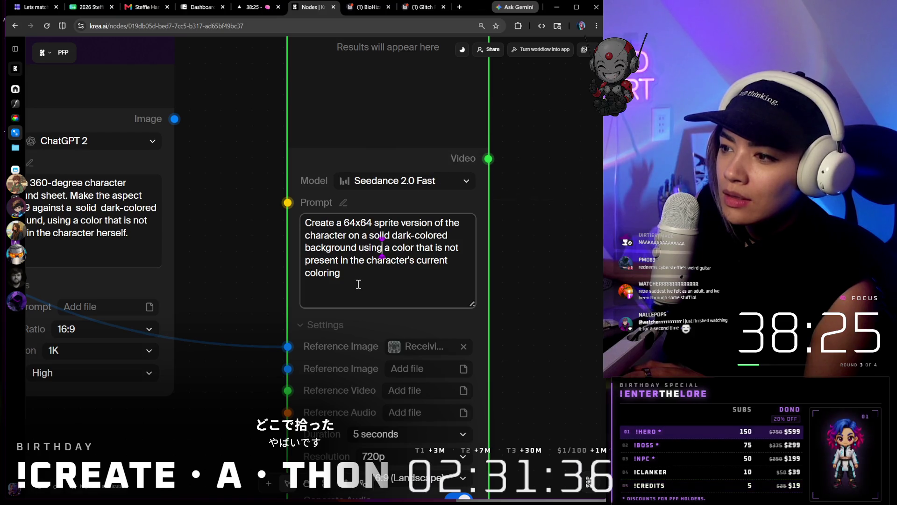
{"action": "key", "text": "ctrl+a"}
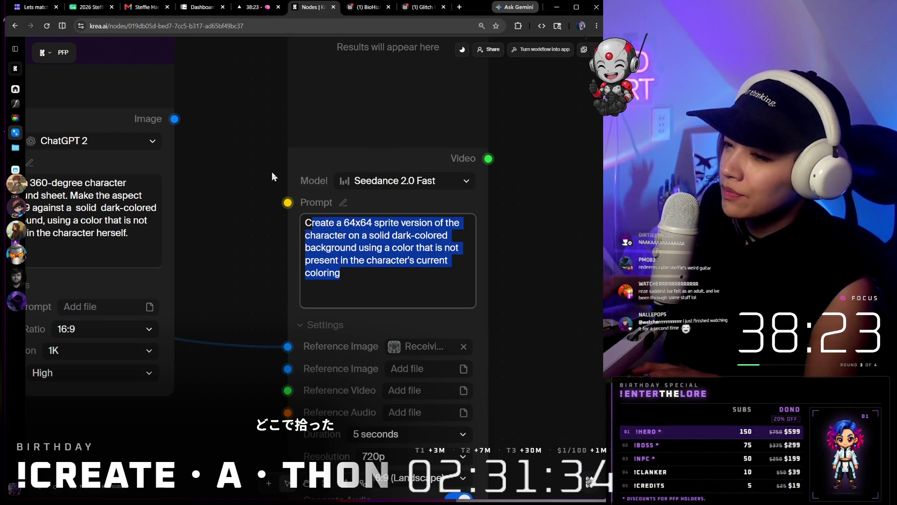
{"action": "key", "text": "BackSpace"}
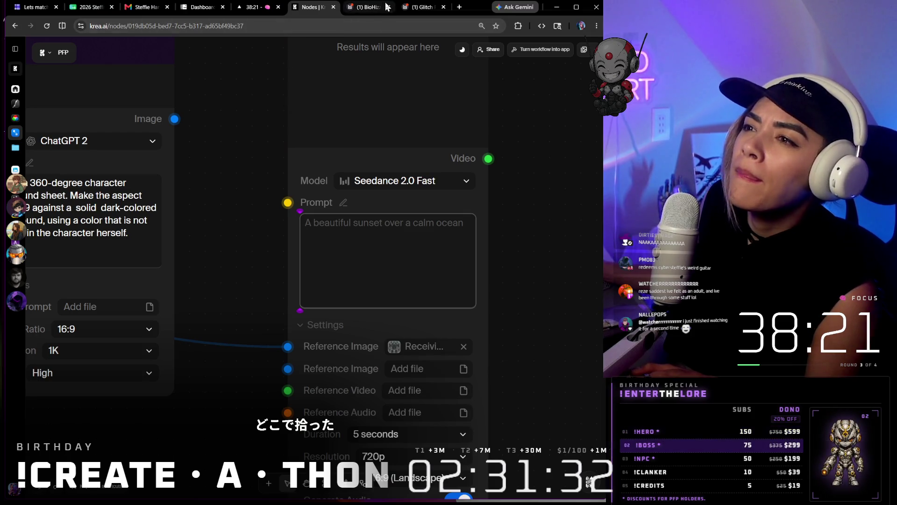
{"action": "left_click", "coordinate": [388, 6]}
- Scroll the BioHizzle board up to the turnaround images, then open Glitch Runner: The Game
{"action": "left_click", "coordinate": [416, 7]}
{"action": "left_click", "coordinate": [372, 13]}
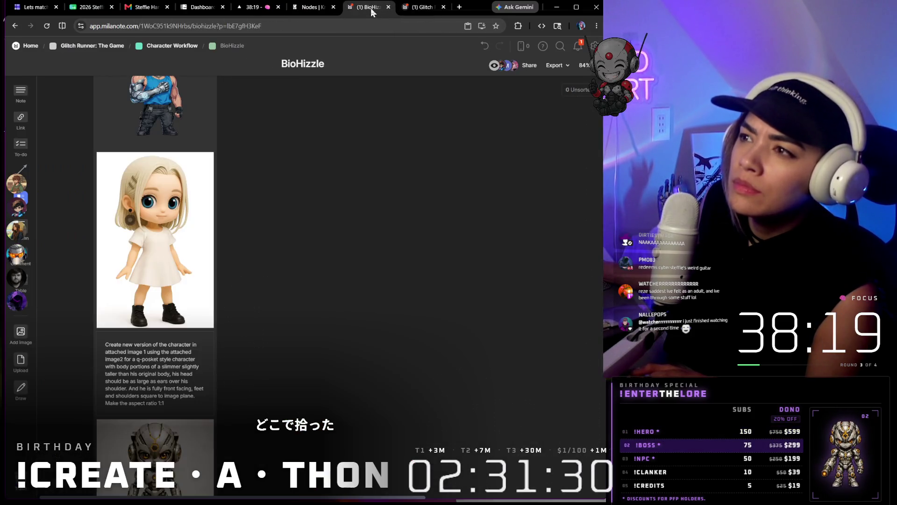
{"action": "scroll", "coordinate": [320, 179], "scroll_direction": "down", "scroll_amount": 5}
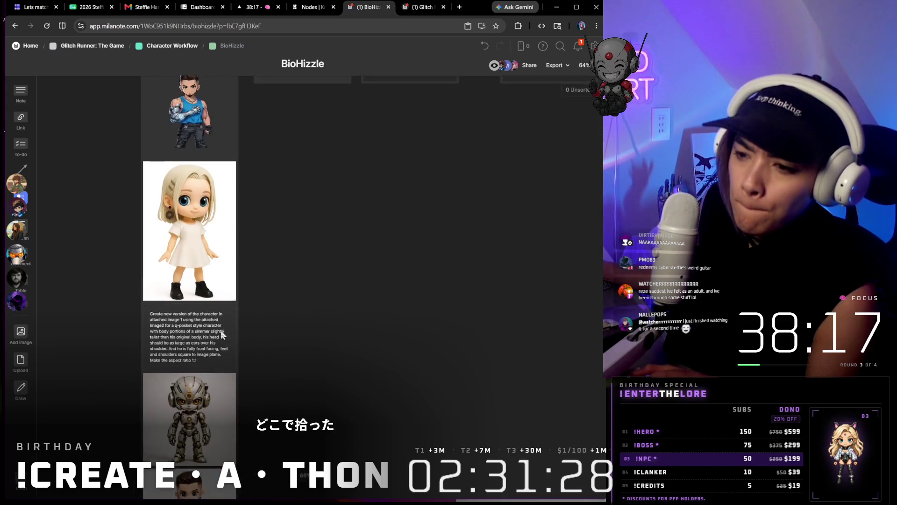
{"action": "scroll", "coordinate": [221, 333], "scroll_direction": "up", "scroll_amount": 2}
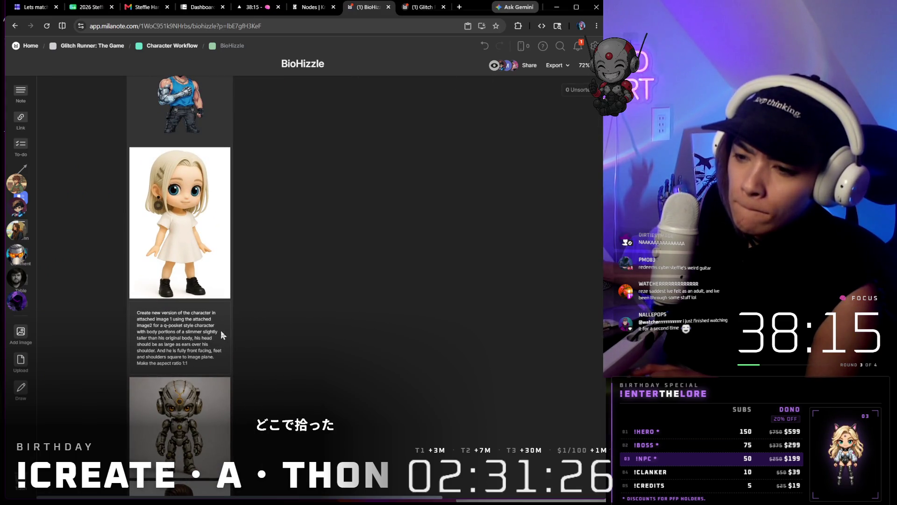
{"action": "scroll", "coordinate": [283, 313], "scroll_direction": "down", "scroll_amount": 8}
{"action": "scroll", "coordinate": [295, 212], "scroll_direction": "down", "scroll_amount": 10}
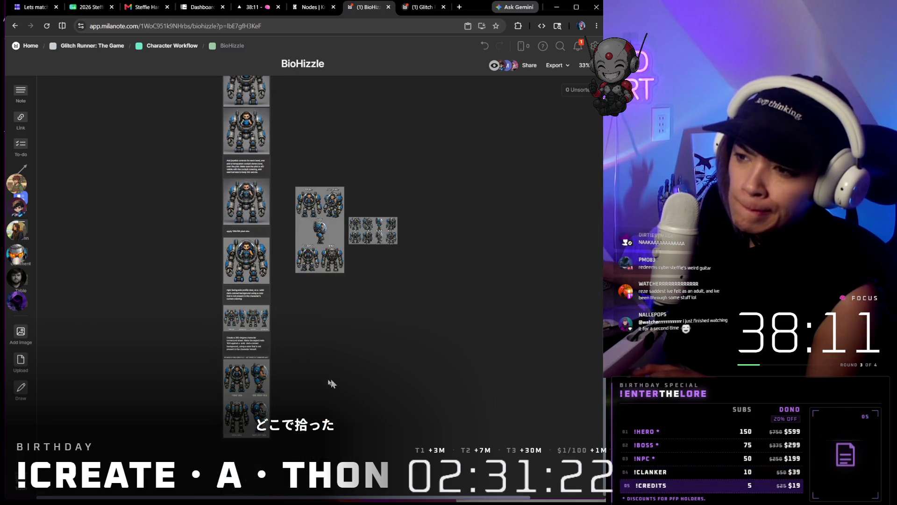
{"action": "scroll", "coordinate": [334, 381], "scroll_direction": "up", "scroll_amount": 8}
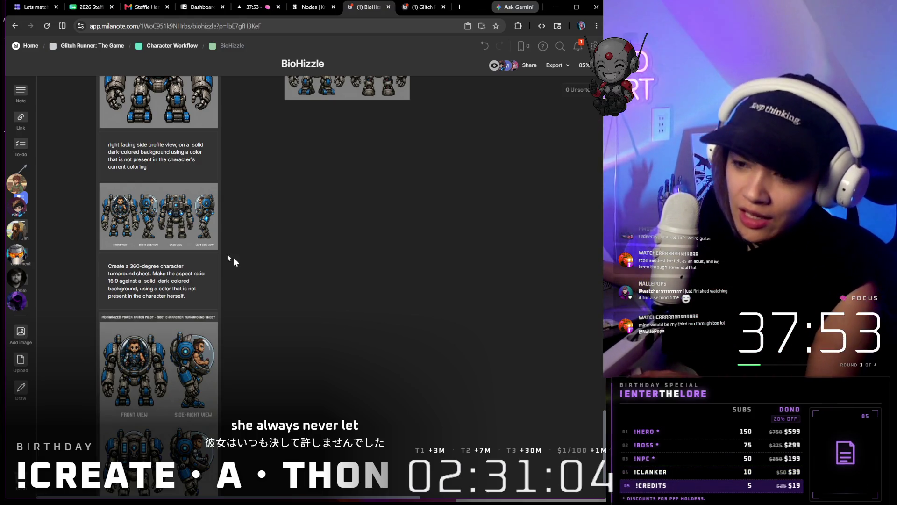
{"action": "scroll", "coordinate": [178, 281], "scroll_direction": "up", "scroll_amount": 3}
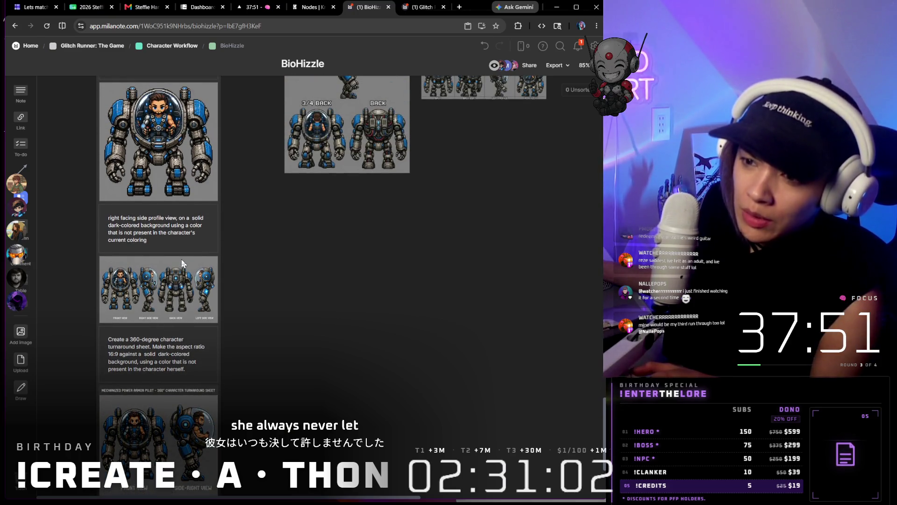
{"action": "left_click", "coordinate": [419, 8]}
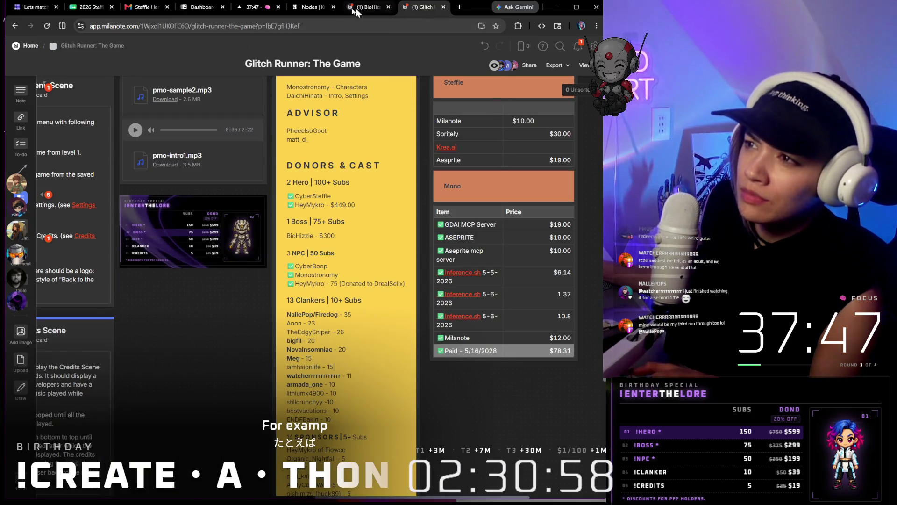
- Move the mech-pilot image node directly above the Seedance 2.0 Fast node in Krea's workflow
{"action": "left_click", "coordinate": [321, 9]}
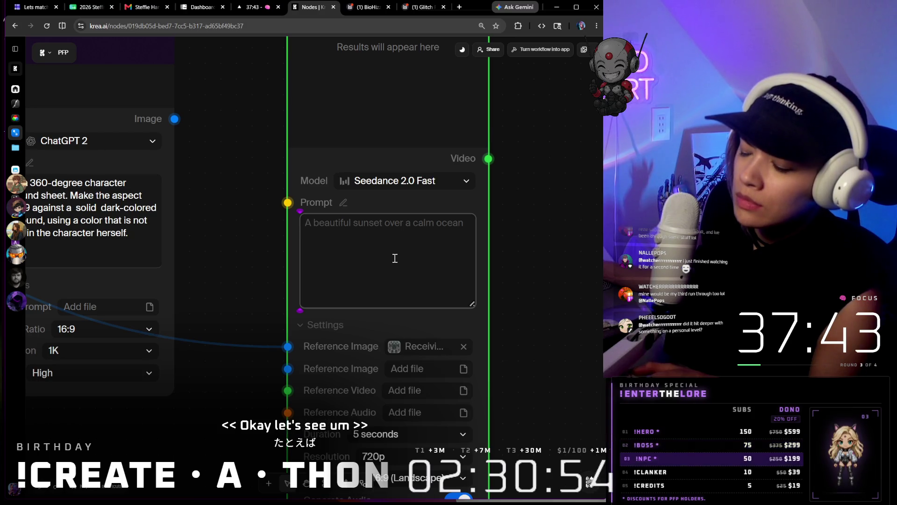
{"action": "scroll", "coordinate": [507, 253], "scroll_direction": "down", "scroll_amount": 5}
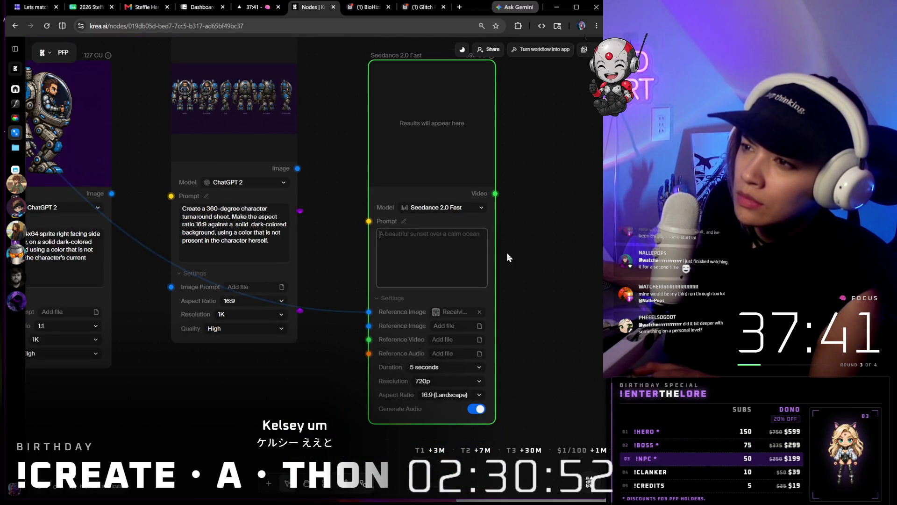
{"action": "scroll", "coordinate": [506, 253], "scroll_direction": "down", "scroll_amount": 5}
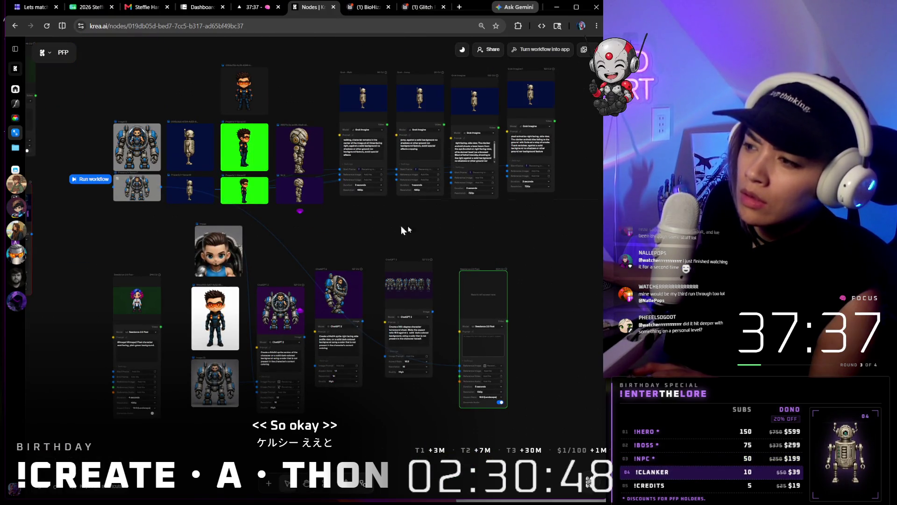
{"action": "mouse_move", "coordinate": [305, 207]}
{"action": "left_mouse_down"}
{"action": "mouse_move", "coordinate": [501, 241]}
{"action": "mouse_move", "coordinate": [493, 246]}
{"action": "left_mouse_up"}
{"action": "scroll", "coordinate": [501, 322], "scroll_direction": "up", "scroll_amount": 5}
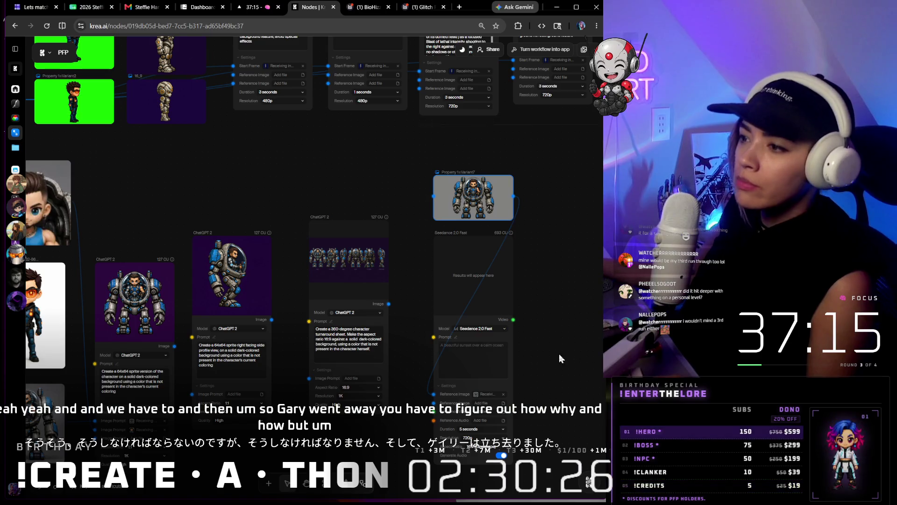
{"action": "scroll", "coordinate": [577, 296], "scroll_direction": "up", "scroll_amount": 3}
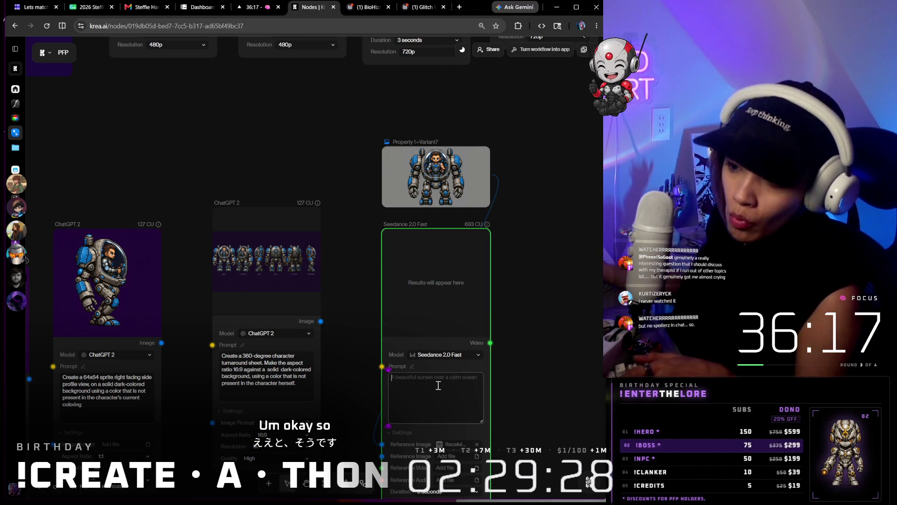
- Write a pixel-animation prompt: mech pilot fuming red with anger, clenching fists, shaking
{"action": "left_click", "coordinate": [300, 387]}
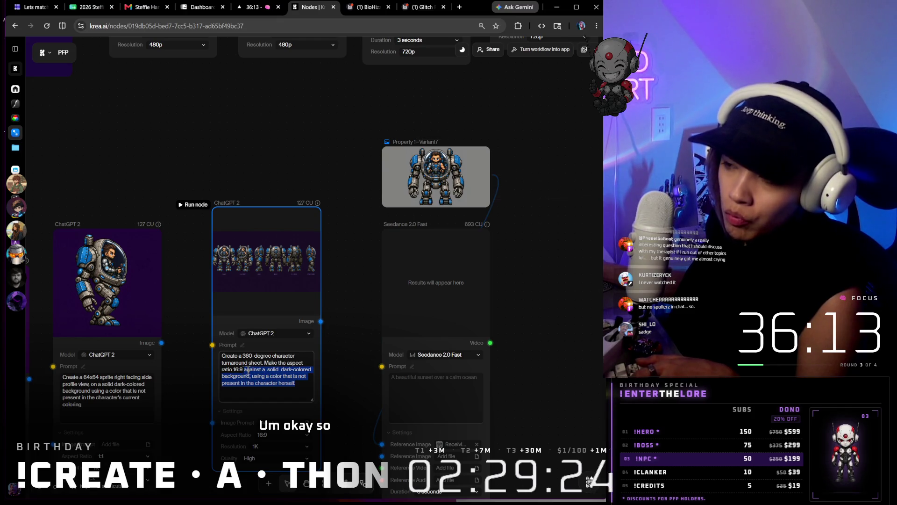
{"action": "left_click", "coordinate": [420, 386]}
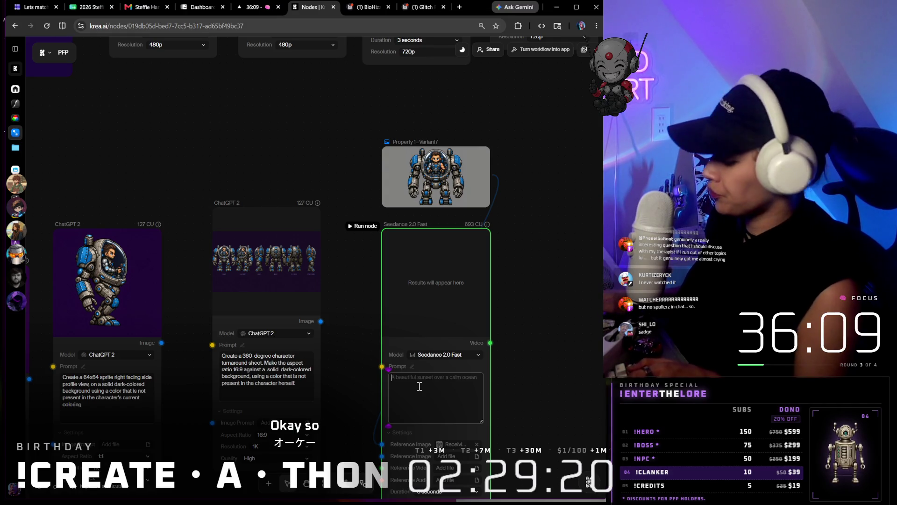
{"action": "type", "text": "anima"}
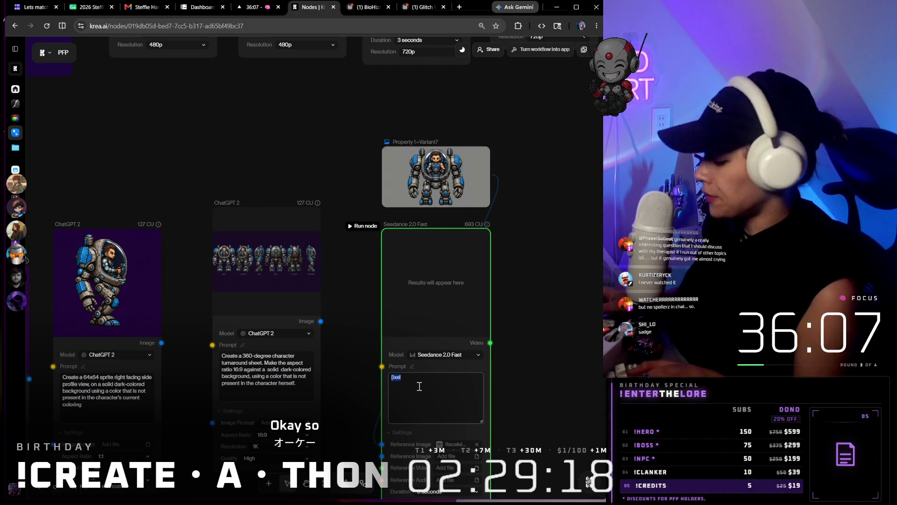
{"action": "type", "text": "tion, character turns red"}
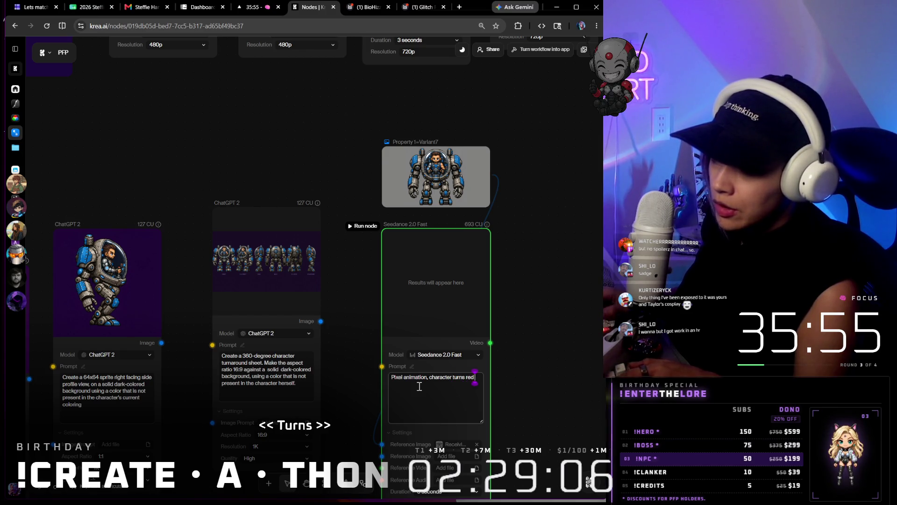
{"action": "type", "text": "turning from"}
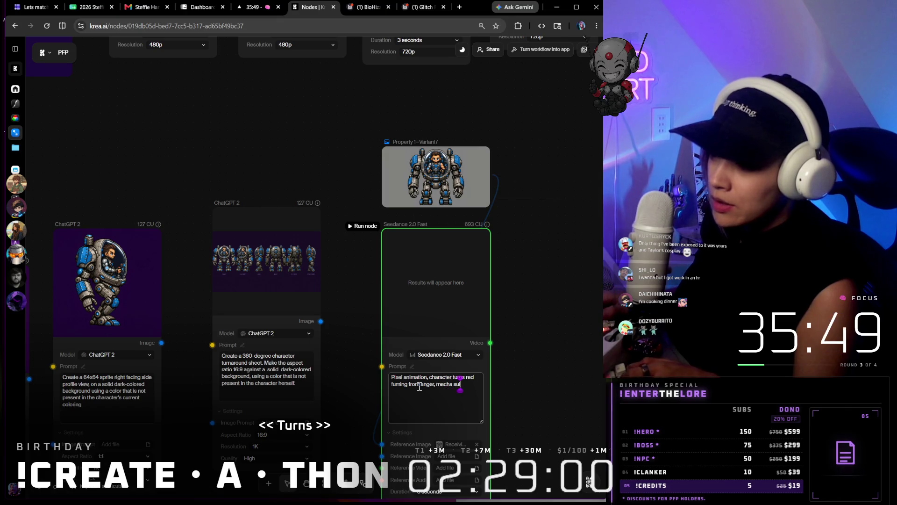
{"action": "type", "text": " also"}
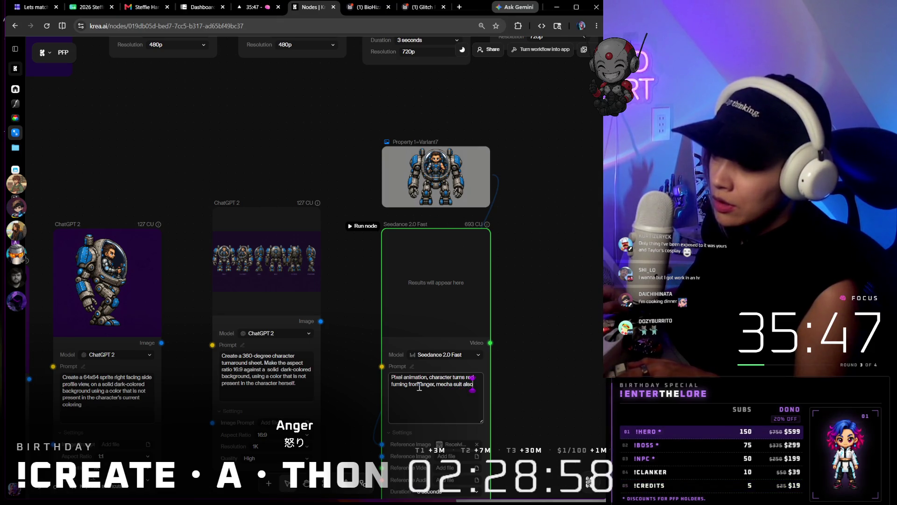
{"action": "type", "text": " clenches his"}
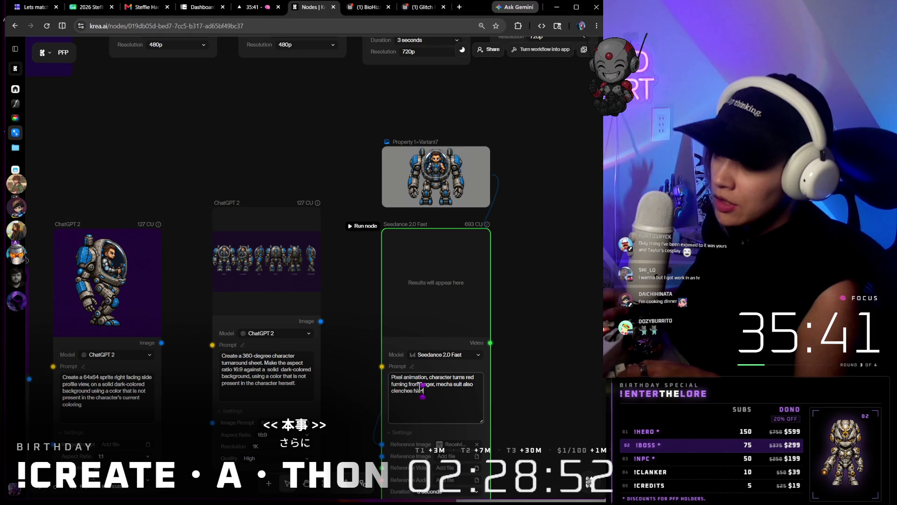
{"action": "type", "text": " fists and shakes."}
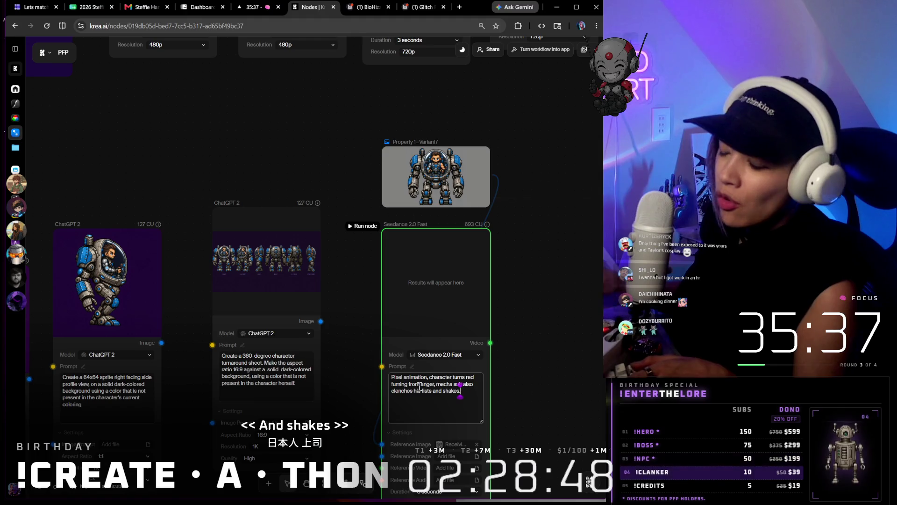
{"action": "key", "text": "ctrl+a"}
{"action": "key", "text": "ctrl+c"}
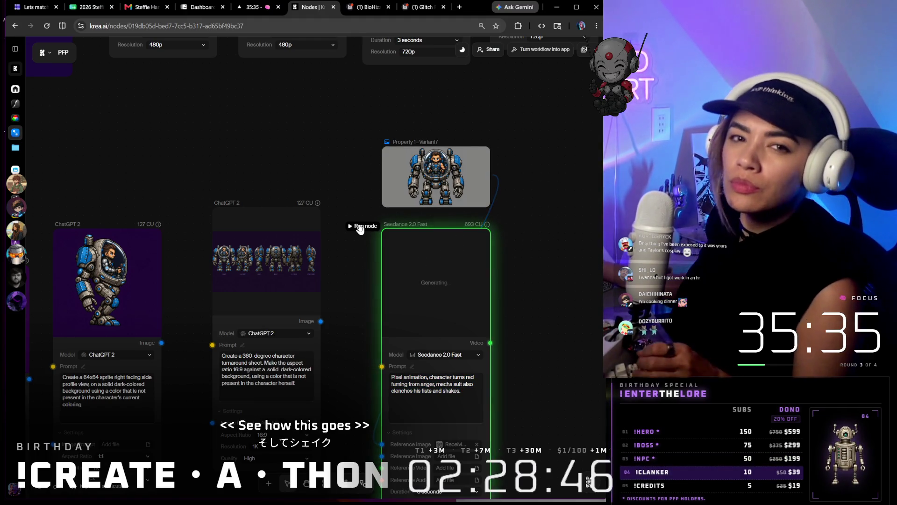
{"action": "scroll", "coordinate": [456, 237], "scroll_direction": "right", "scroll_amount": 3}
{"action": "scroll", "coordinate": [445, 263], "scroll_direction": "down", "scroll_amount": 3}
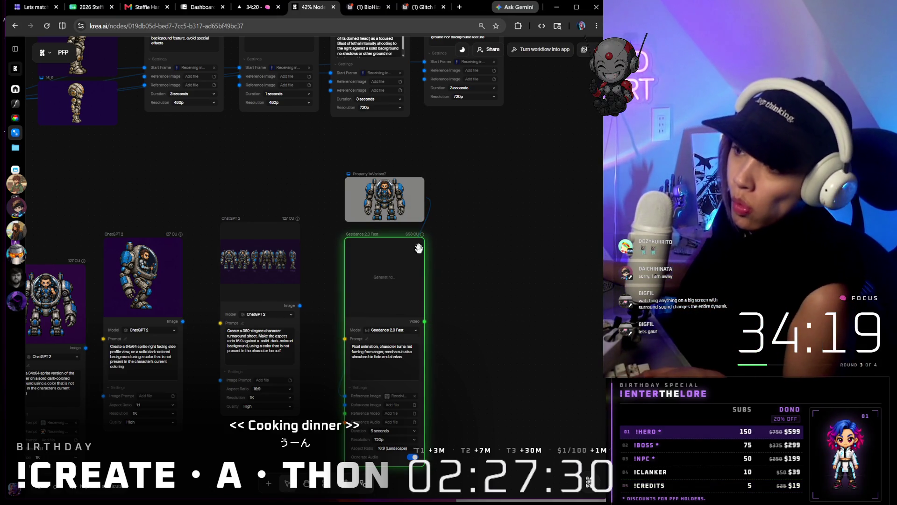
{"action": "mouse_move", "coordinate": [375, 235]}
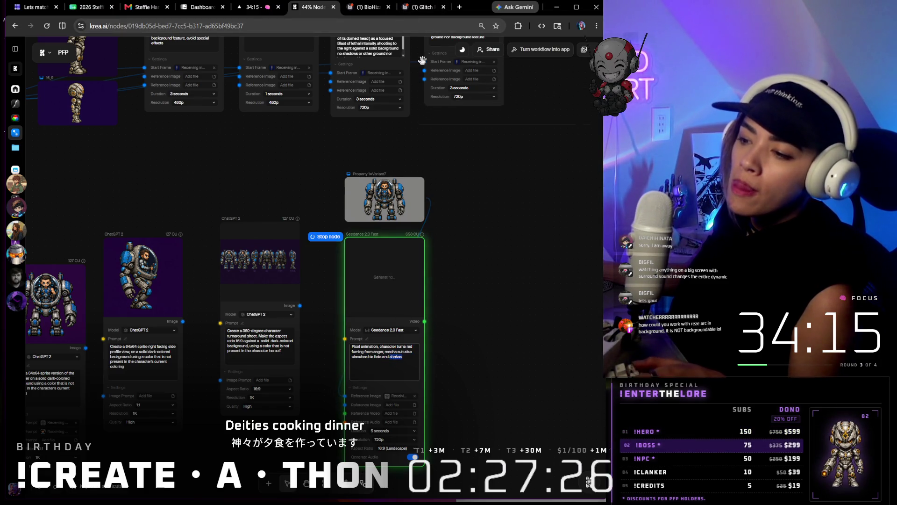
{"action": "left_click", "coordinate": [420, 7]}
- Scroll the BioHizzle board up to the Face-Front (Fuming), Eject (Fuming), Walk and Charge columns
{"action": "left_click", "coordinate": [357, 11]}
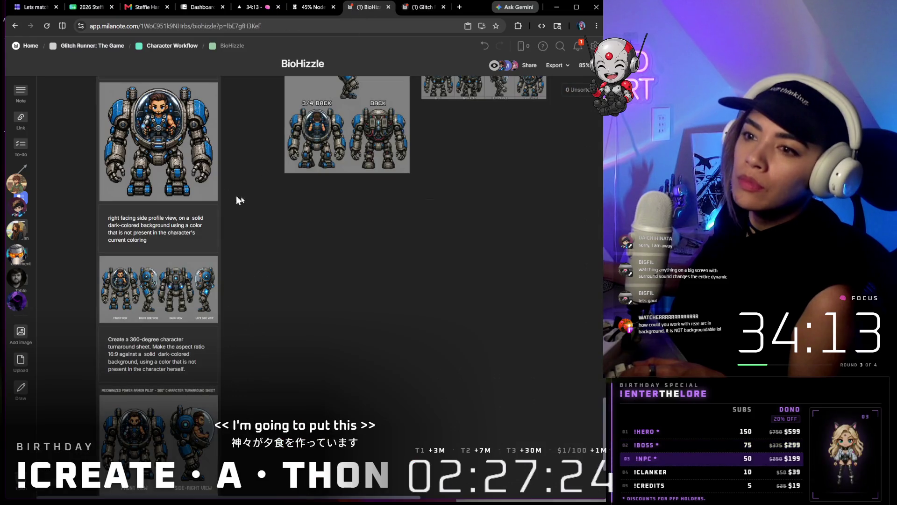
{"action": "scroll", "coordinate": [346, 226], "scroll_direction": "down", "scroll_amount": 2}
{"action": "scroll", "coordinate": [365, 327], "scroll_direction": "up", "scroll_amount": 2}
{"action": "scroll", "coordinate": [346, 213], "scroll_direction": "up", "scroll_amount": 6}
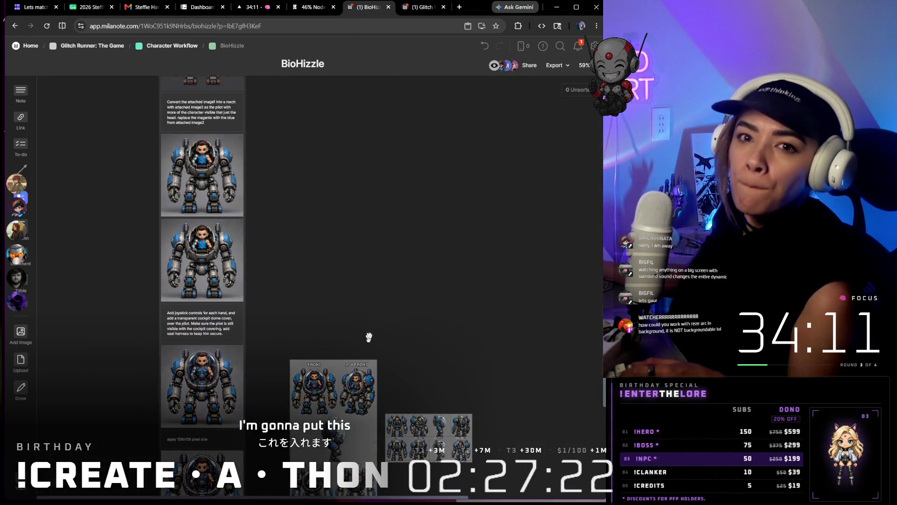
{"action": "scroll", "coordinate": [340, 379], "scroll_direction": "up", "scroll_amount": 2}
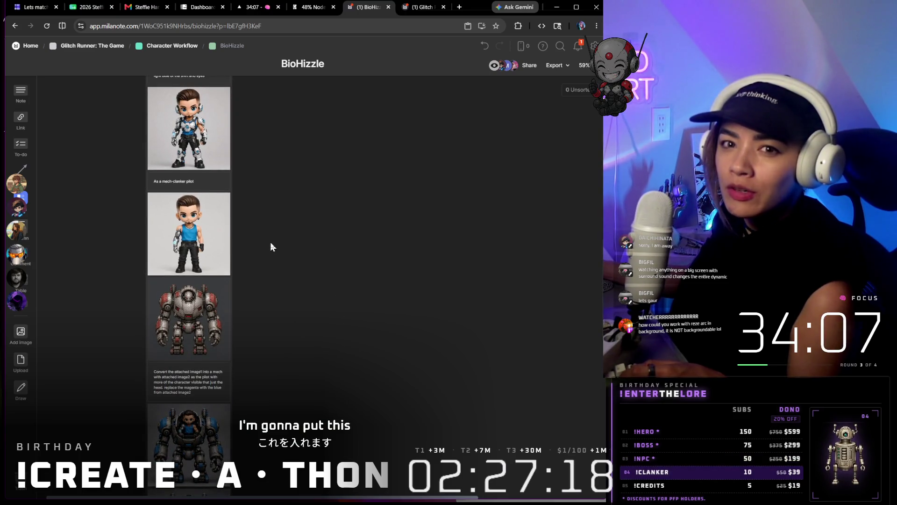
{"action": "scroll", "coordinate": [281, 243], "scroll_direction": "up", "scroll_amount": 4}
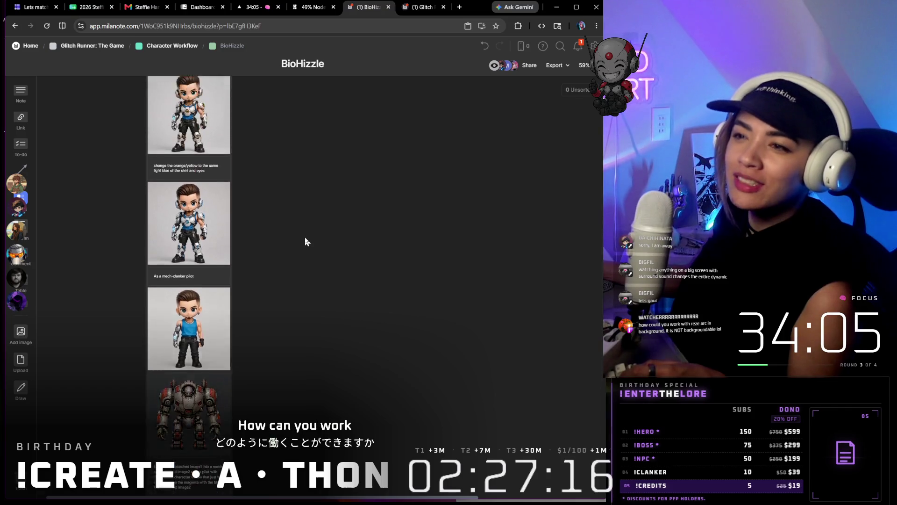
{"action": "scroll", "coordinate": [309, 247], "scroll_direction": "up", "scroll_amount": 10}
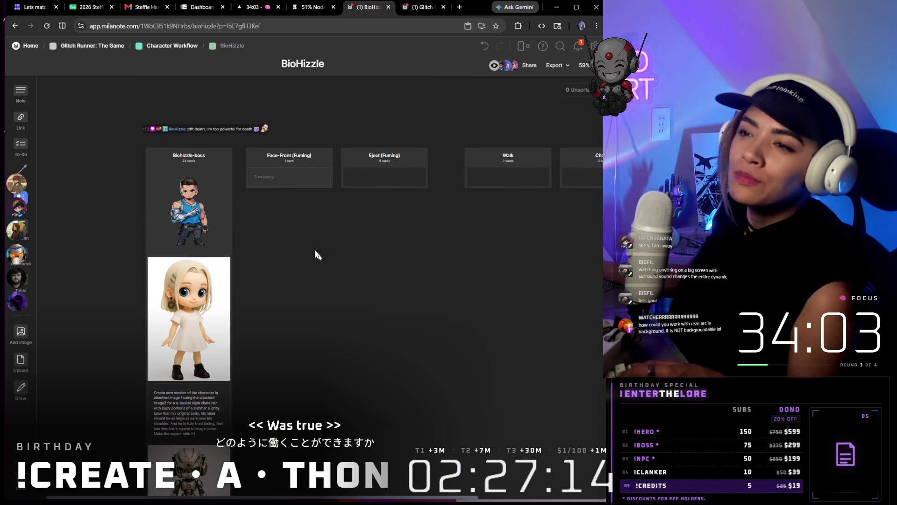
- Paste the red-fuming prompt note and place it in the Face-Front (Fuming) column
{"action": "key", "text": "ctrl+v"}
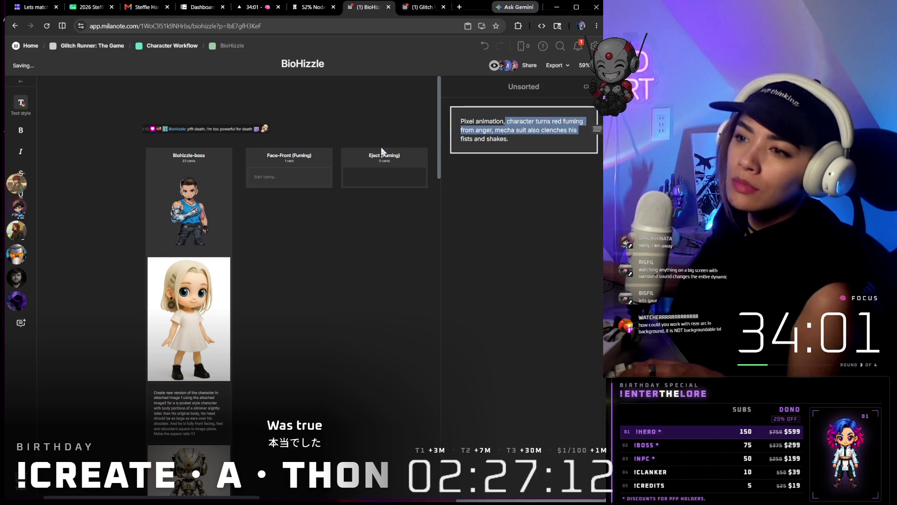
{"action": "left_click", "coordinate": [585, 229]}
{"action": "left_click_drag", "start_coordinate": [556, 147], "coordinate": [310, 178]}
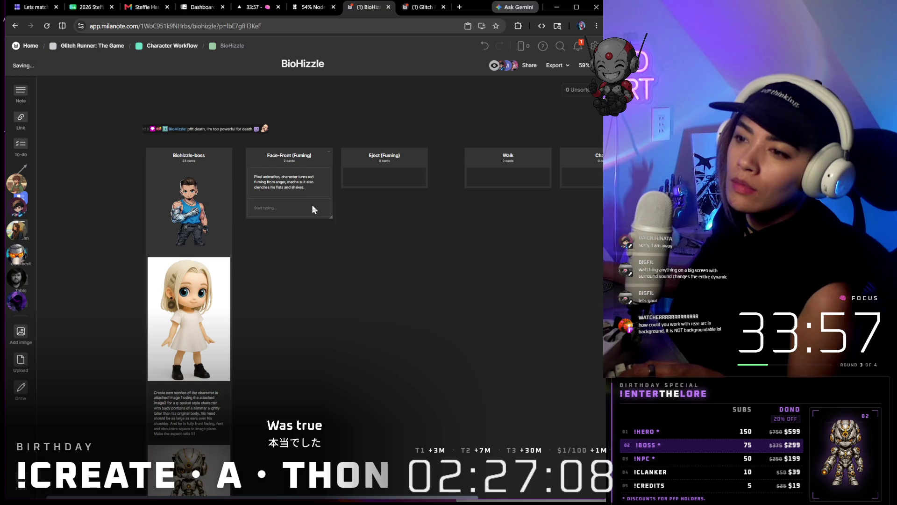
- Put a second copy of the prompt note into the Eject (Fuming) column
{"action": "key", "text": "Escape"}
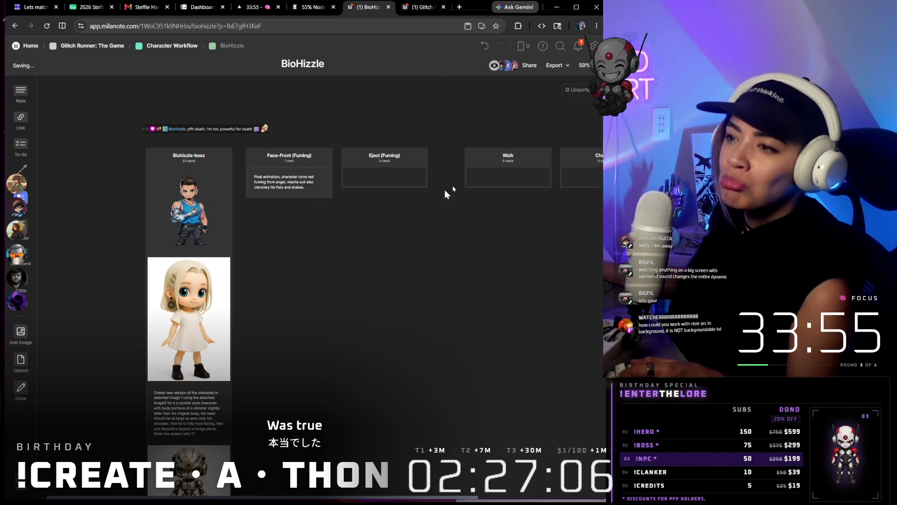
{"action": "key", "text": "ctrl+z"}
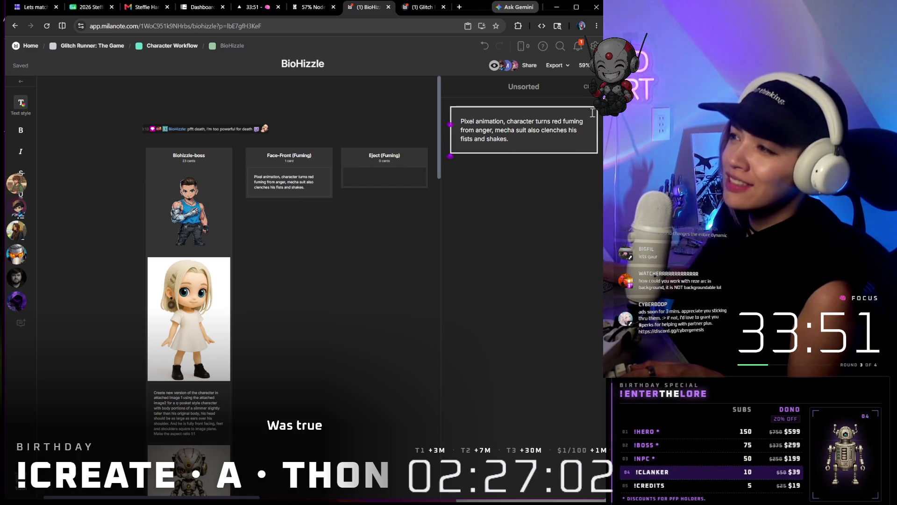
{"action": "left_click", "coordinate": [593, 186]}
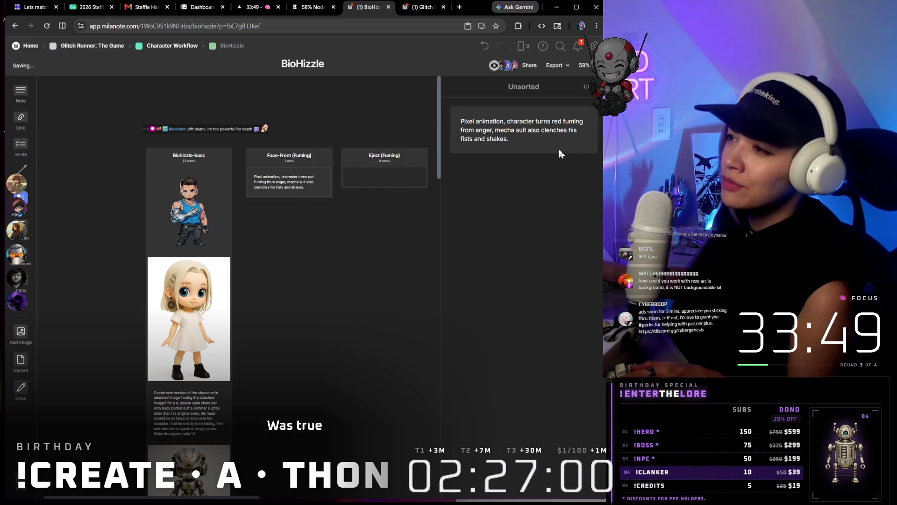
{"action": "left_click_drag", "start_coordinate": [547, 144], "coordinate": [391, 177]}
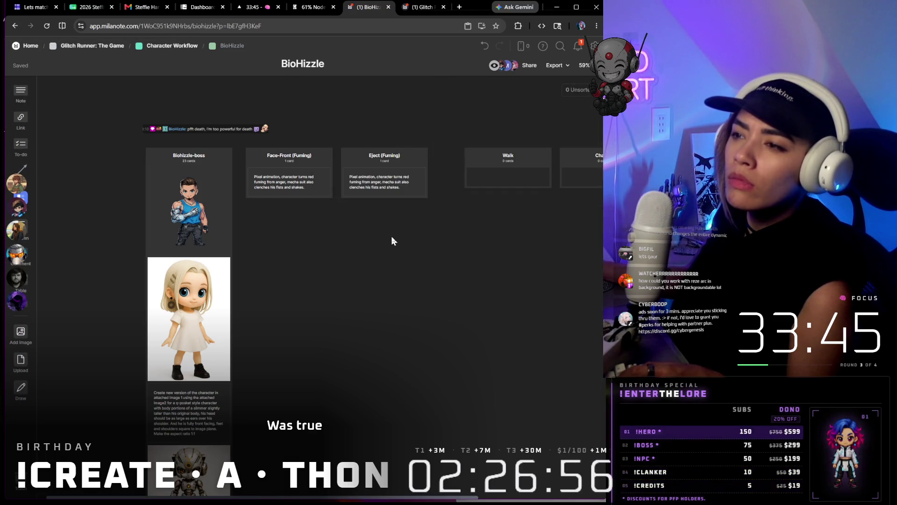
- Edit the Face-Front column title so it reads '(Face-Front) Fuming'
{"action": "double_click", "coordinate": [396, 155]}
{"action": "left_click", "coordinate": [395, 155]}
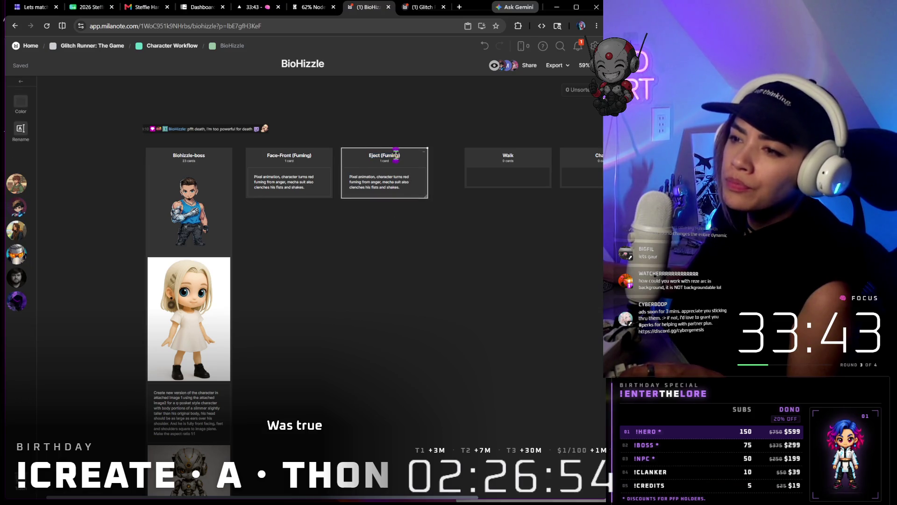
{"action": "double_click", "coordinate": [286, 156]}
{"action": "left_click", "coordinate": [285, 155]}
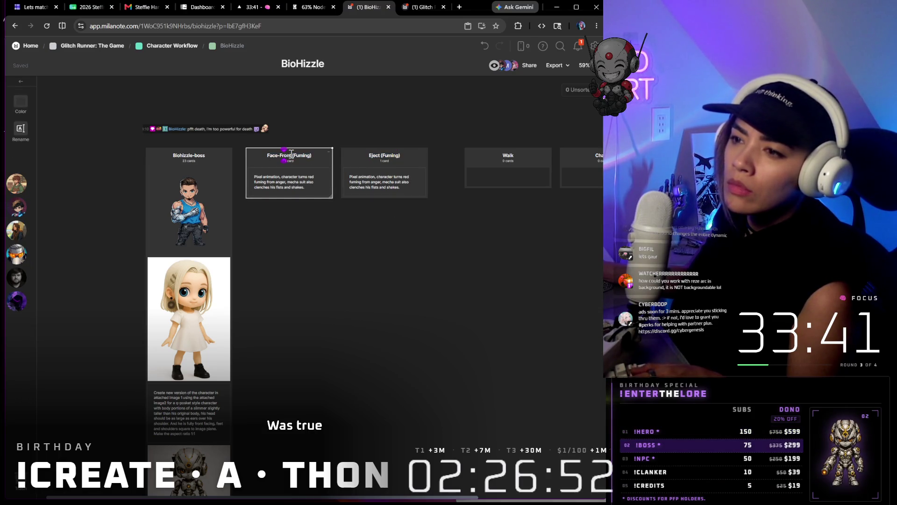
{"action": "left_click", "coordinate": [294, 155]}
{"action": "key", "text": "BackSpace"}
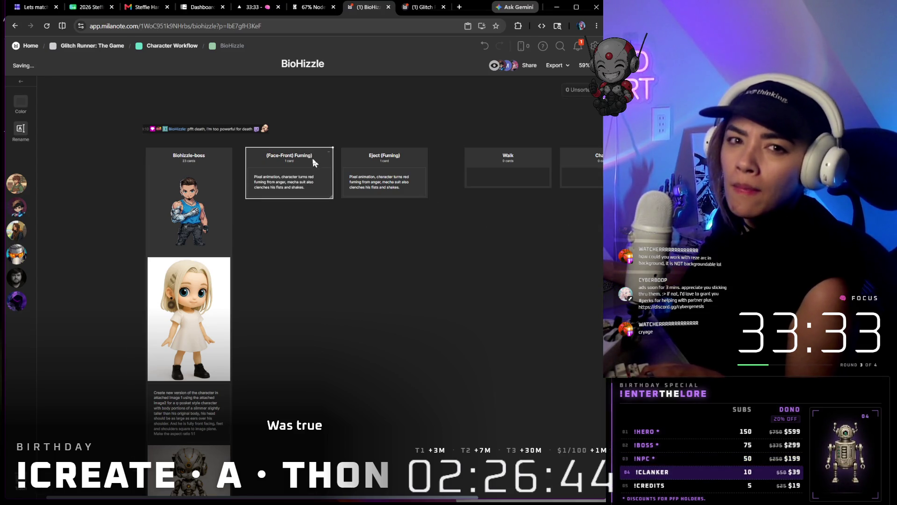
{"action": "scroll", "coordinate": [318, 153], "scroll_direction": "up", "scroll_amount": 5}
{"action": "left_click", "coordinate": [313, 153]}
{"action": "key", "text": "BackSpace"}
{"action": "left_click_drag", "start_coordinate": [283, 152], "coordinate": [247, 151]}
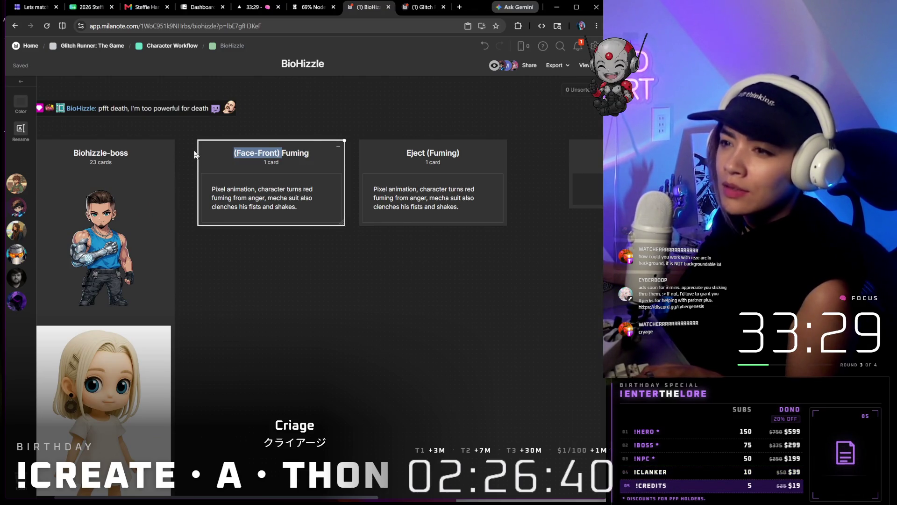
- Retitle the Eject (Fuming) column to '(Face-Front) Eject'
{"action": "left_click", "coordinate": [433, 152]}
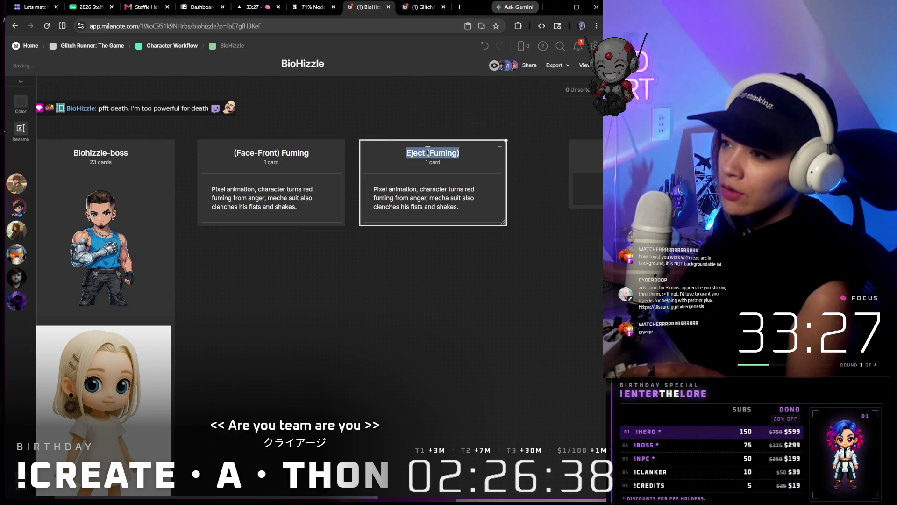
{"action": "left_click", "coordinate": [426, 153]}
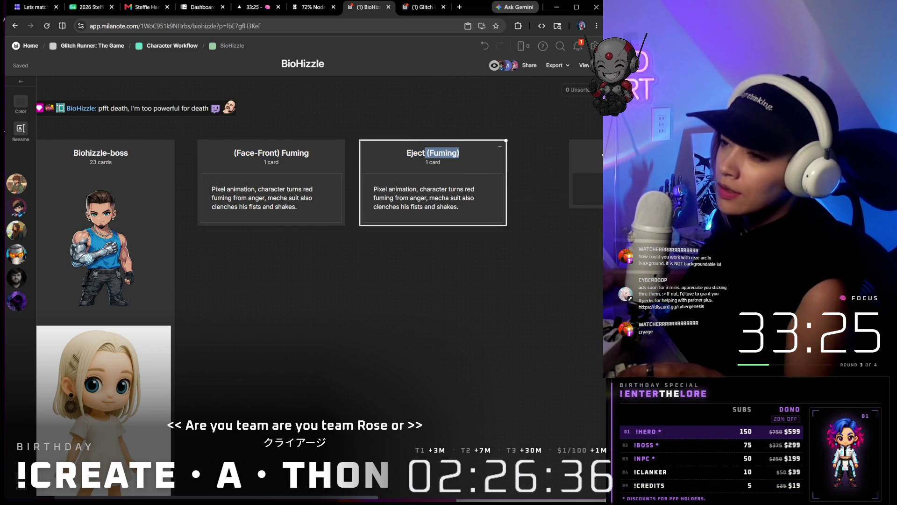
{"action": "key", "text": "BackSpace"}
{"action": "left_click", "coordinate": [424, 152]}
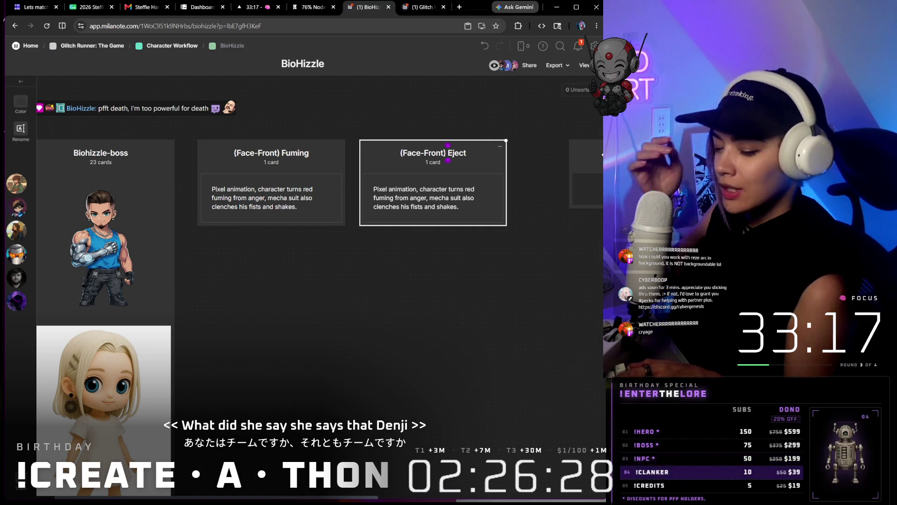
{"action": "left_click", "coordinate": [470, 328]}
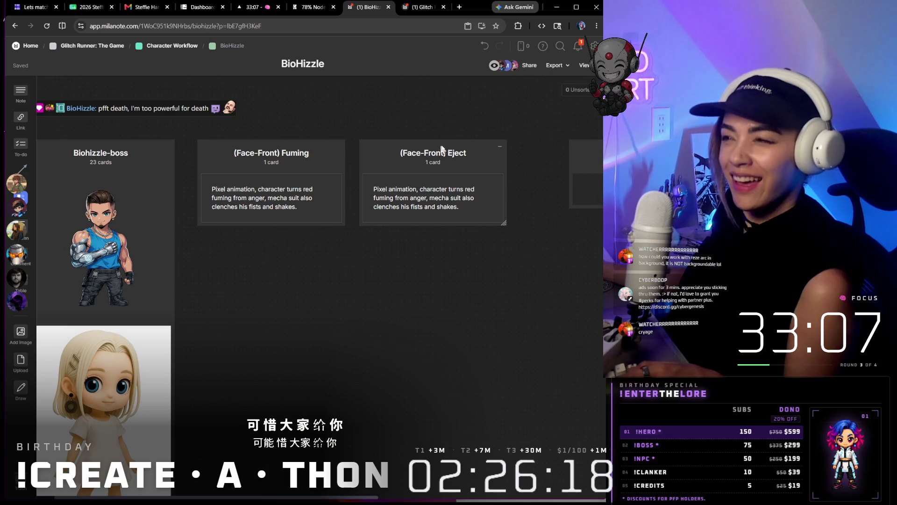
- Select the Eject card's full prompt text and return to the Krea workflow
{"action": "left_click", "coordinate": [430, 198]}
{"action": "key", "text": "ctrl+a"}
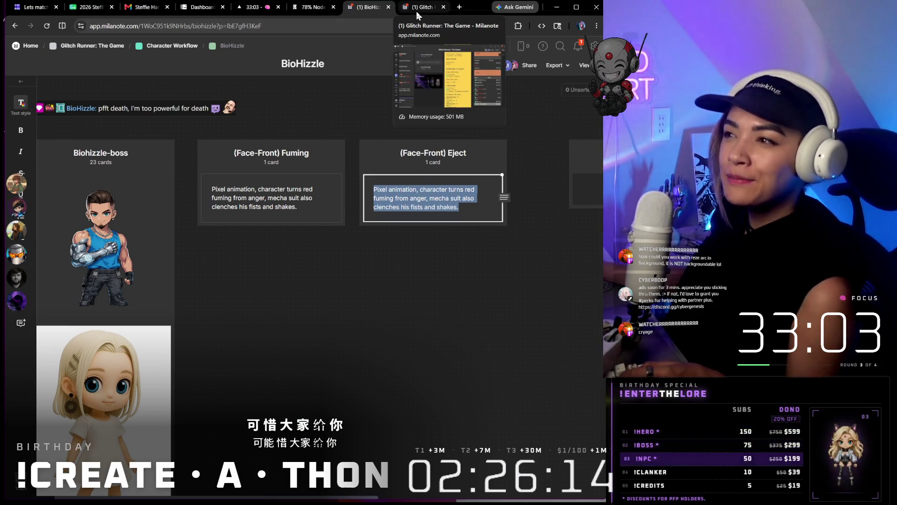
{"action": "left_click", "coordinate": [486, 352]}
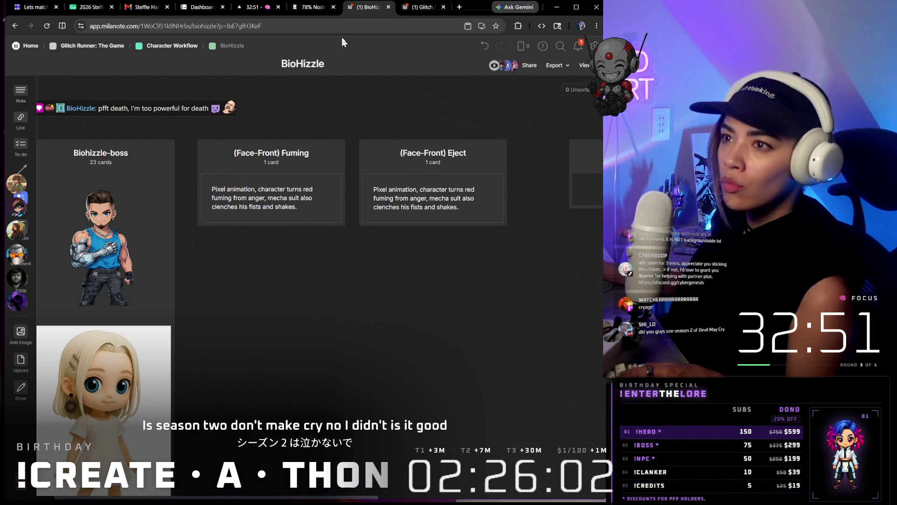
{"action": "left_click", "coordinate": [312, 8]}
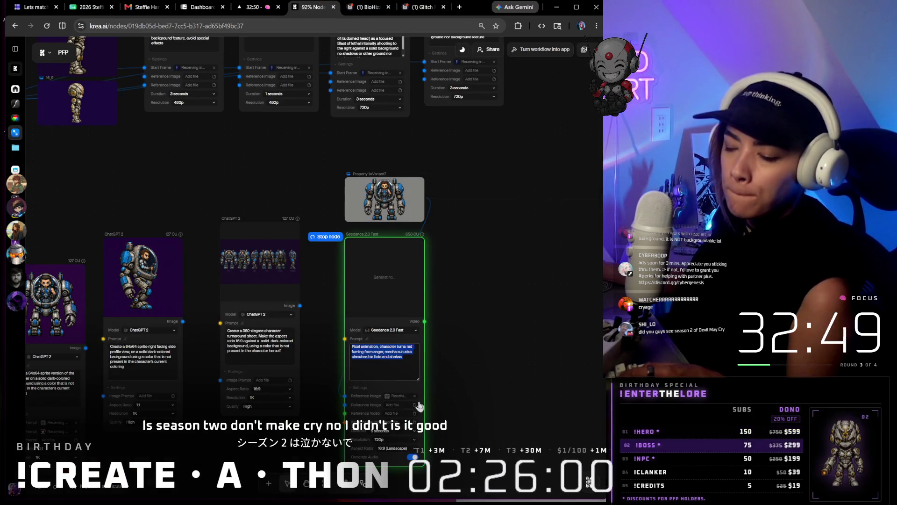
- Add an empty text node to the right of the mech image
{"action": "left_click", "coordinate": [490, 211]}
{"action": "key", "text": "t"}
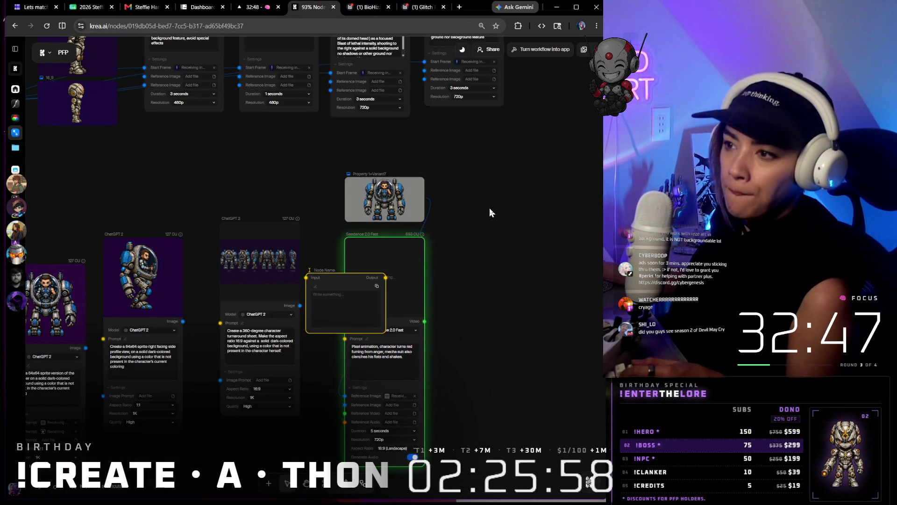
{"action": "mouse_move", "coordinate": [350, 306]}
{"action": "left_mouse_down"}
{"action": "mouse_move", "coordinate": [344, 256]}
{"action": "mouse_move", "coordinate": [524, 196]}
{"action": "left_mouse_up"}
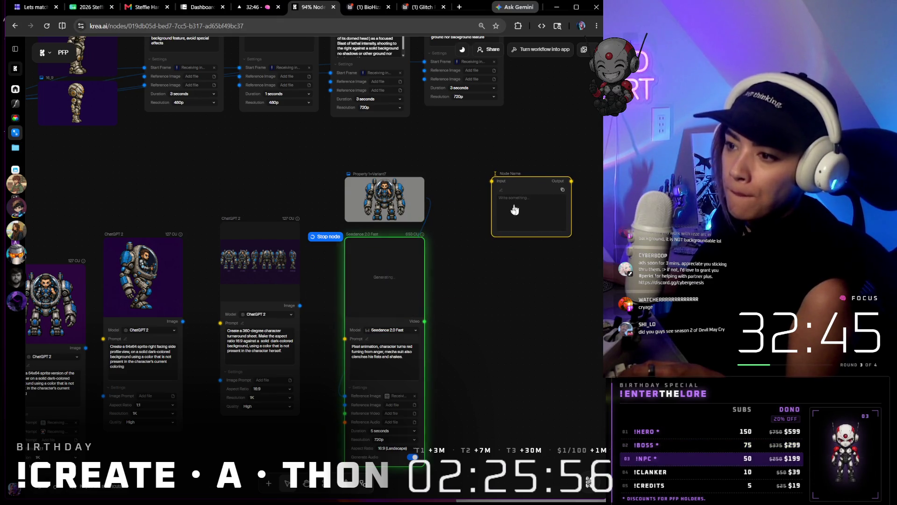
- Duplicate the generating Seedance 2.0 Fast node and wire the mech image as its reference
{"action": "right_click", "coordinate": [405, 261]}
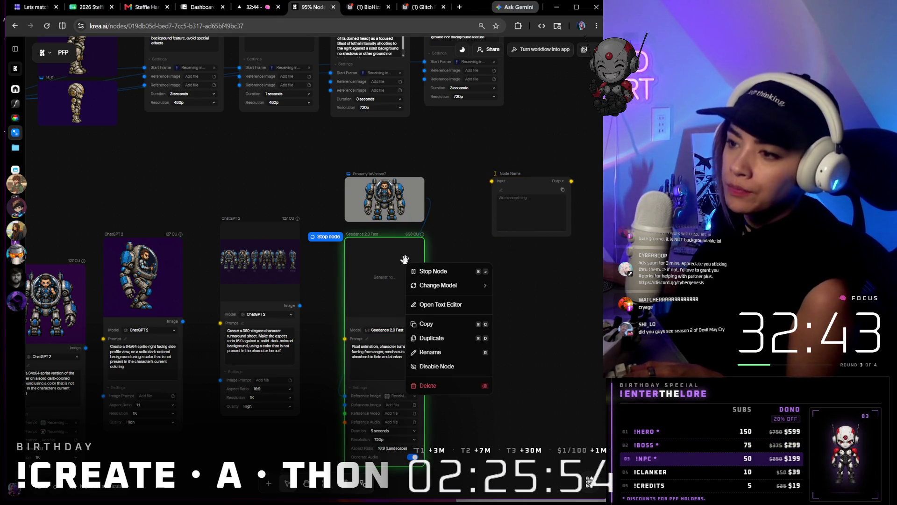
{"action": "left_click", "coordinate": [429, 338]}
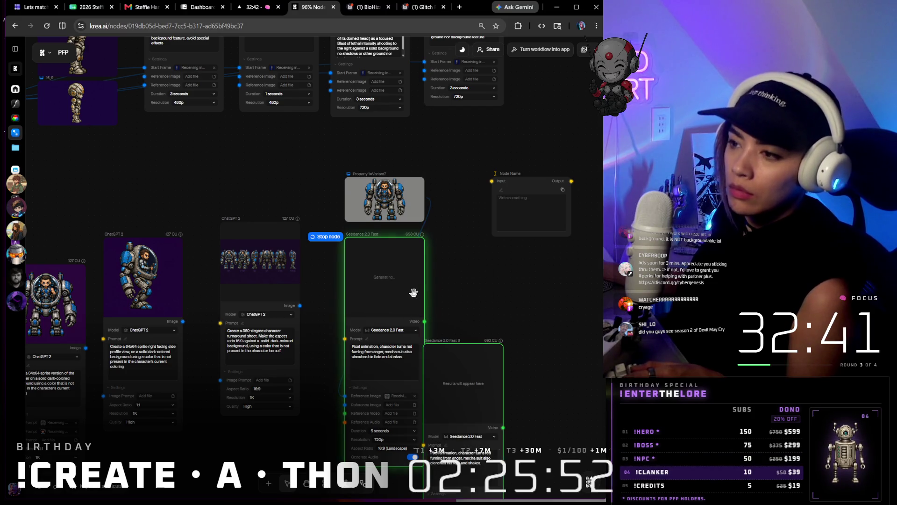
{"action": "left_click_drag", "start_coordinate": [459, 351], "coordinate": [461, 243]}
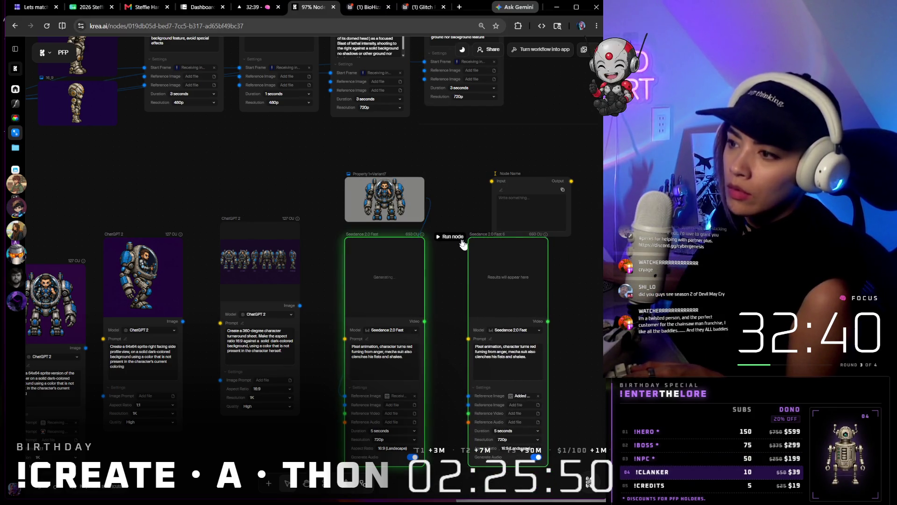
{"action": "left_click", "coordinate": [419, 197]}
{"action": "left_click_drag", "start_coordinate": [463, 386], "coordinate": [465, 397]}
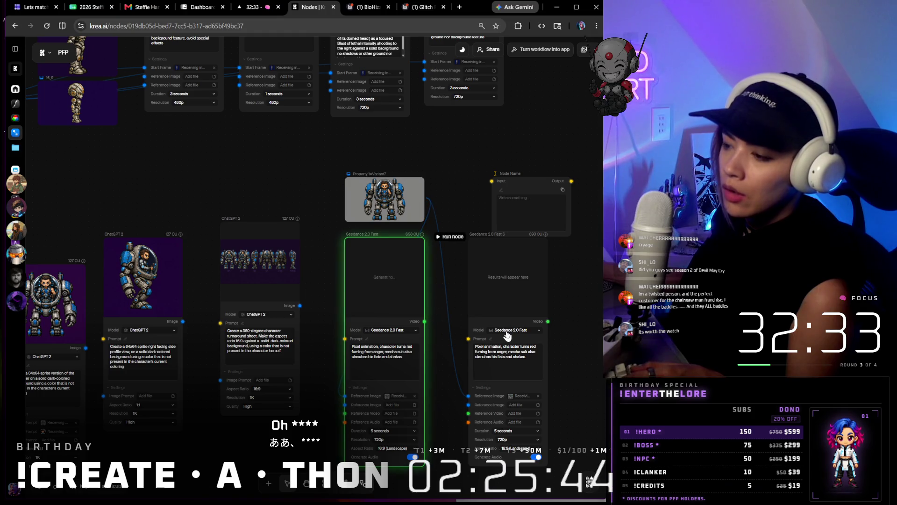
- Place the caret in the copied Seedance node's prompt text
{"action": "left_click", "coordinate": [503, 365]}
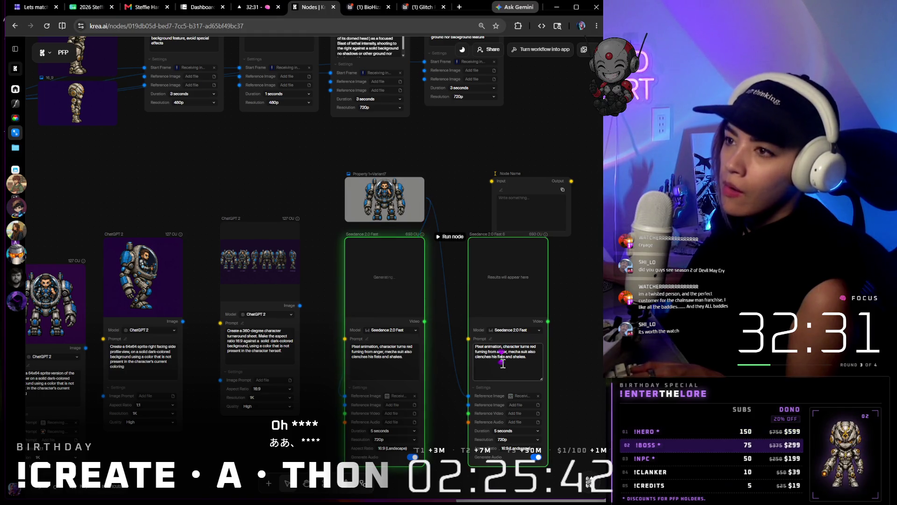
{"action": "key", "text": "super"}
{"action": "key", "text": "Escape"}
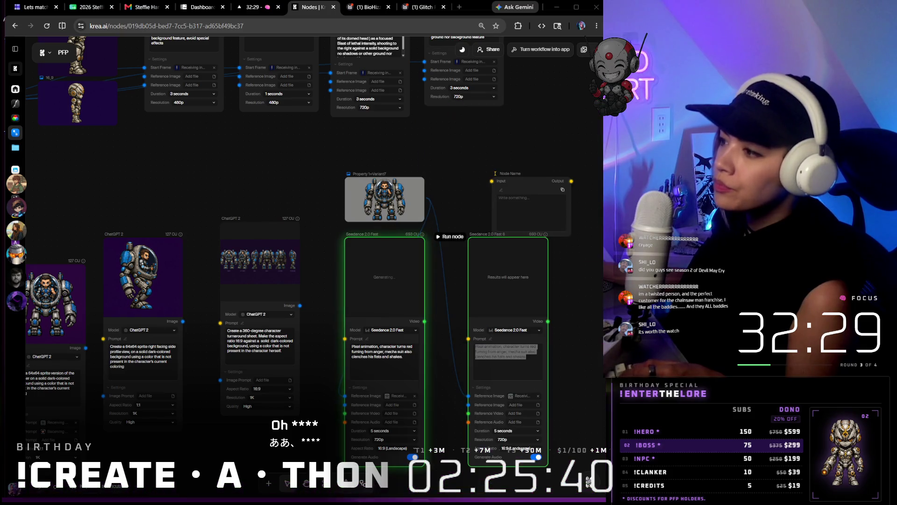
{"action": "left_click", "coordinate": [521, 356]}
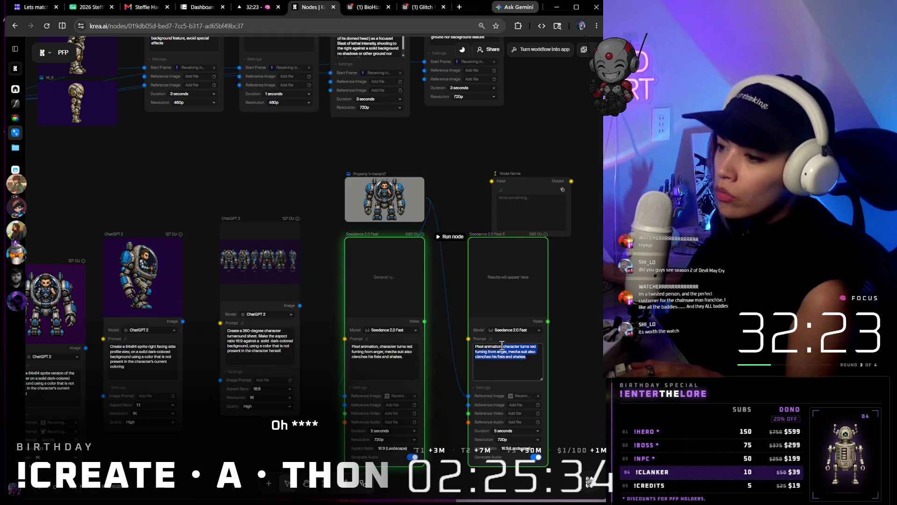
- Change the copied prompt after 'Pixel animation,' to 'mecha suit arms fall apart, turns off, and character gets out of suit, angrily.' and run it
{"action": "key", "text": "BackSpace"}
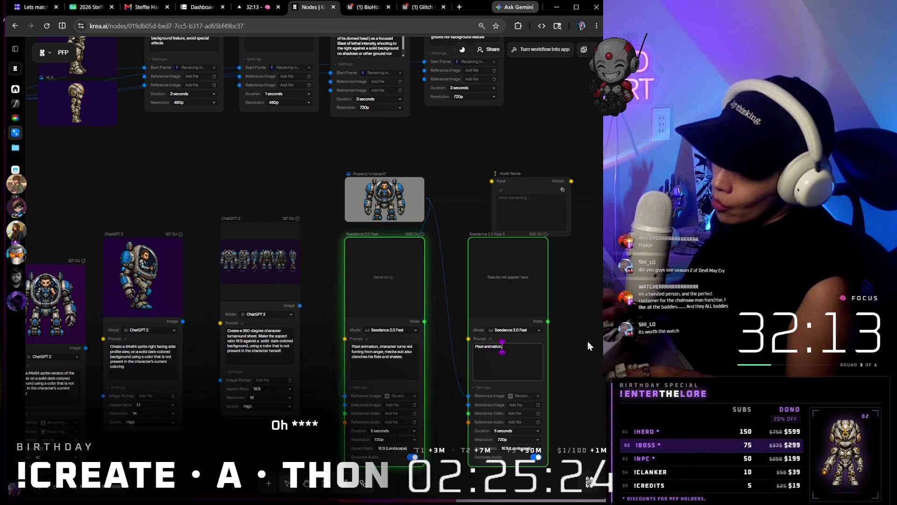
{"action": "type", "text": " mecha sui"}
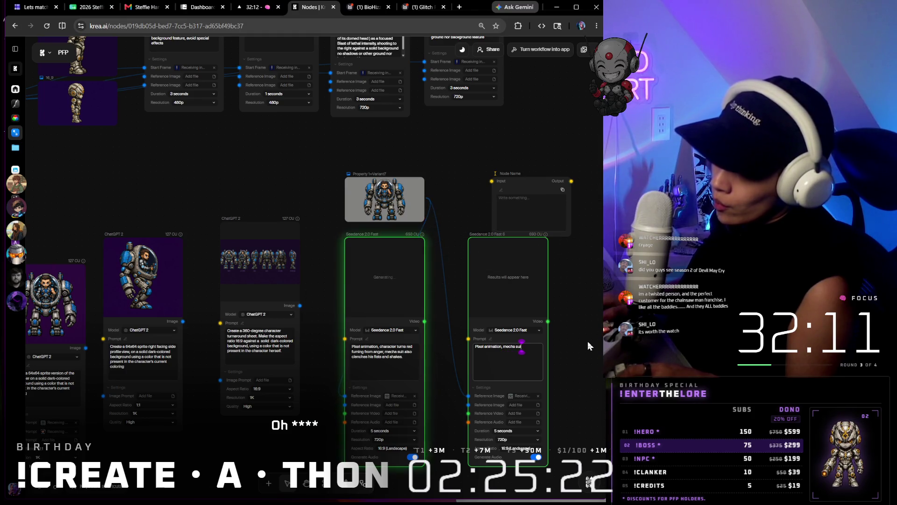
{"action": "type", "text": "t"}
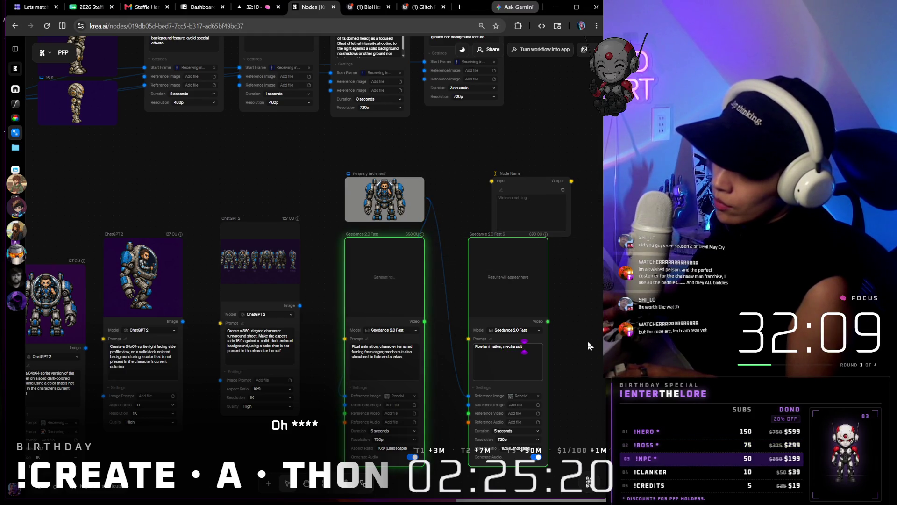
{"action": "type", "text": " arms fall apart, turns off, and"}
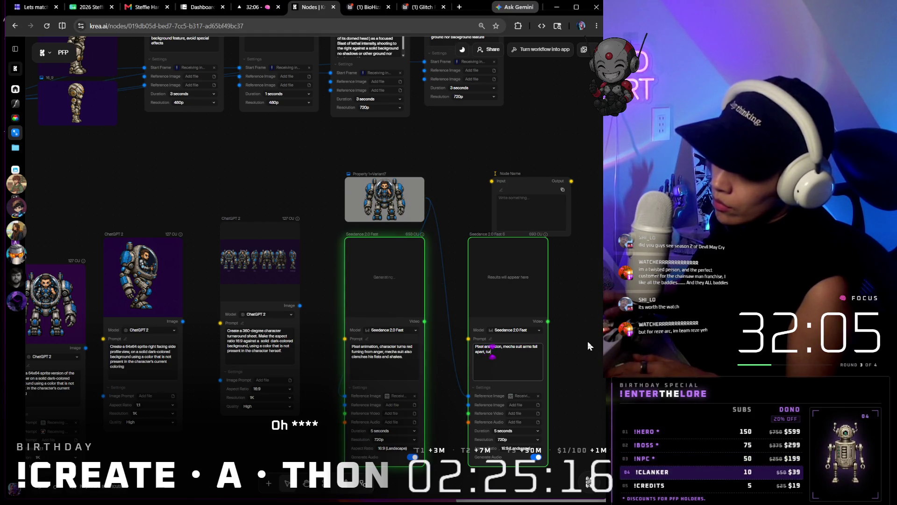
{"action": "type", "text": " ch"}
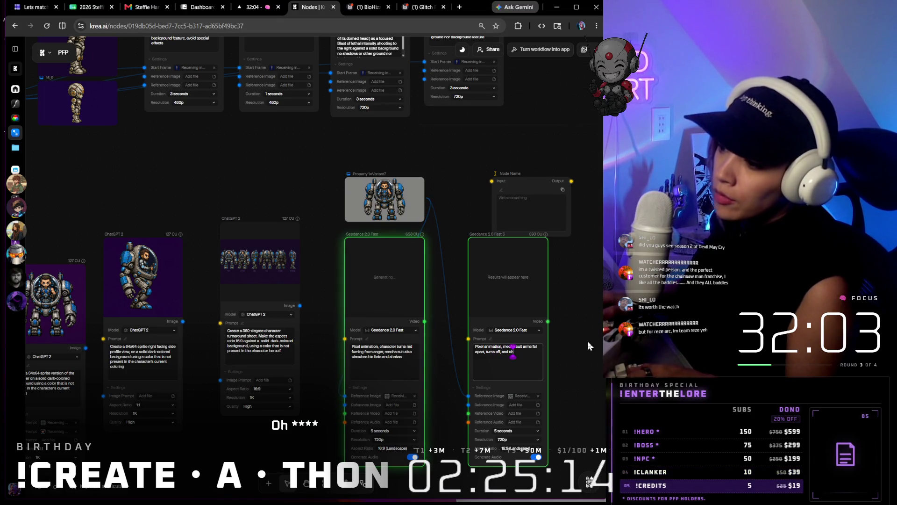
{"action": "type", "text": "aracter gets out of"}
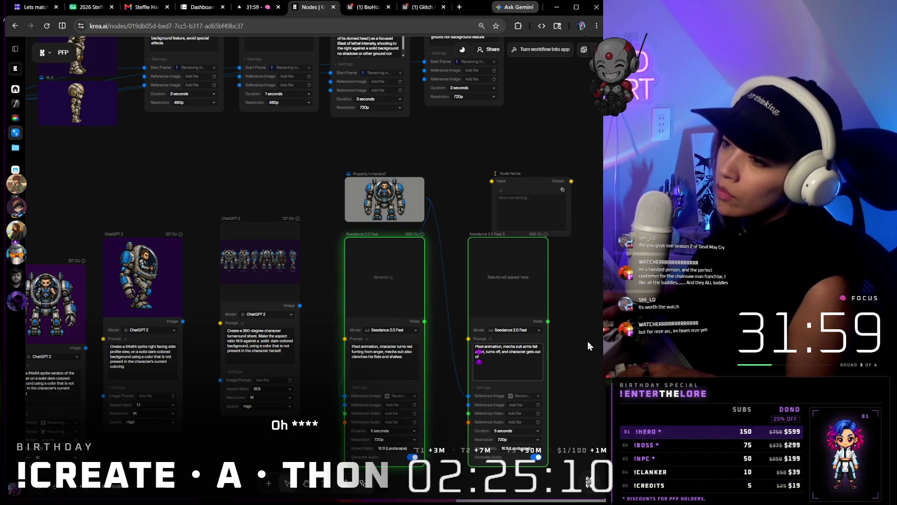
{"action": "type", "text": " suit, ang"}
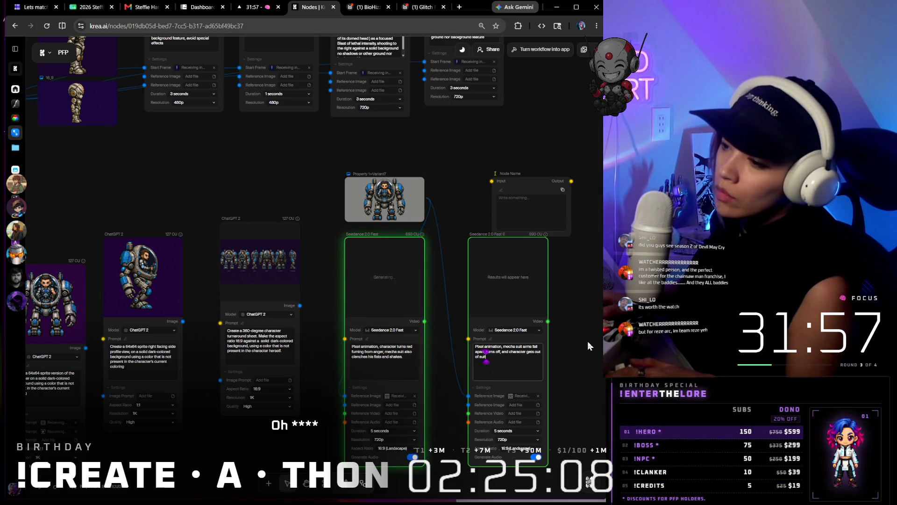
{"action": "type", "text": "rily."}
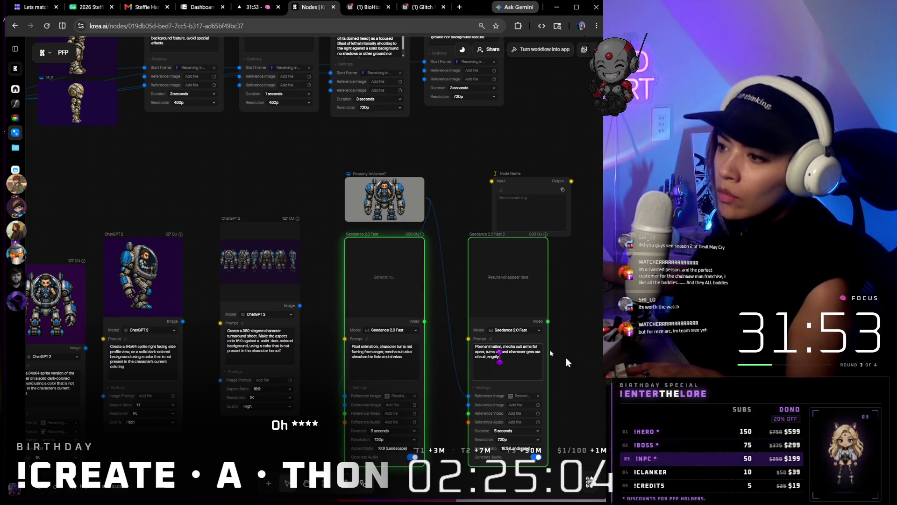
{"action": "left_click", "coordinate": [449, 237]}
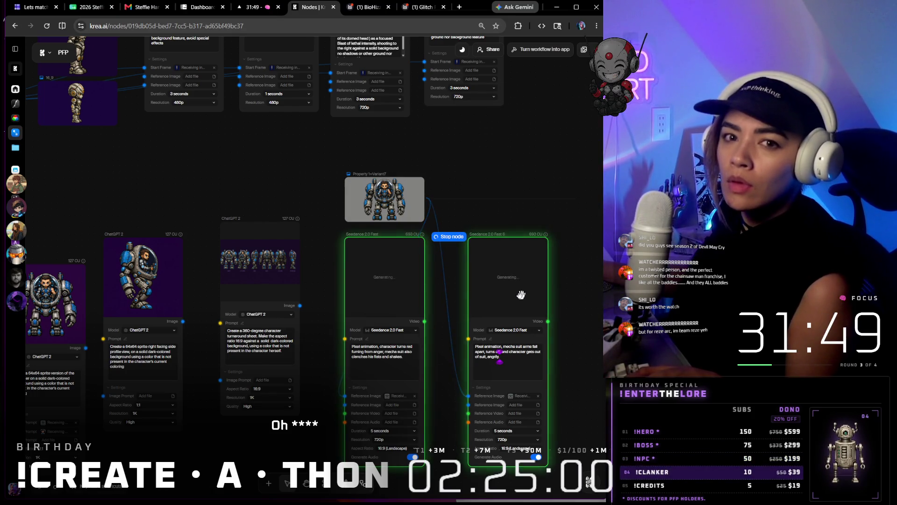
{"action": "left_click_drag", "start_coordinate": [487, 291], "coordinate": [465, 288]}
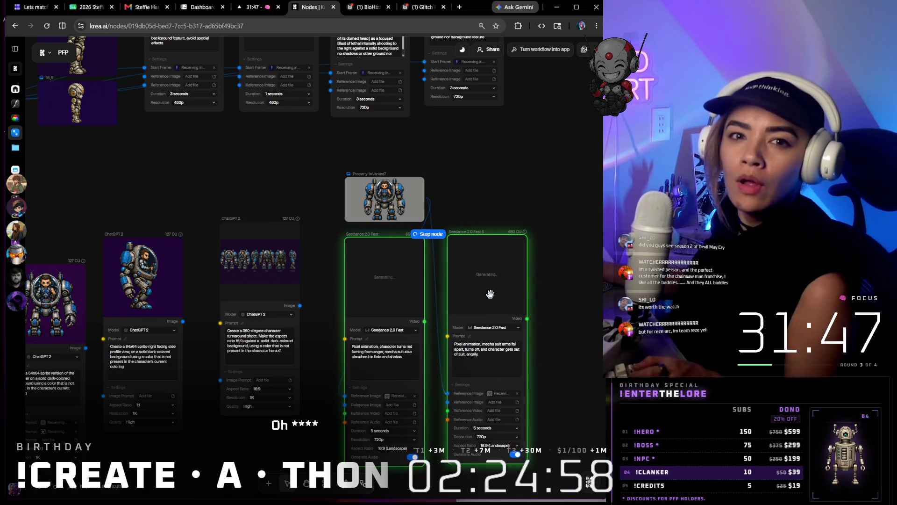
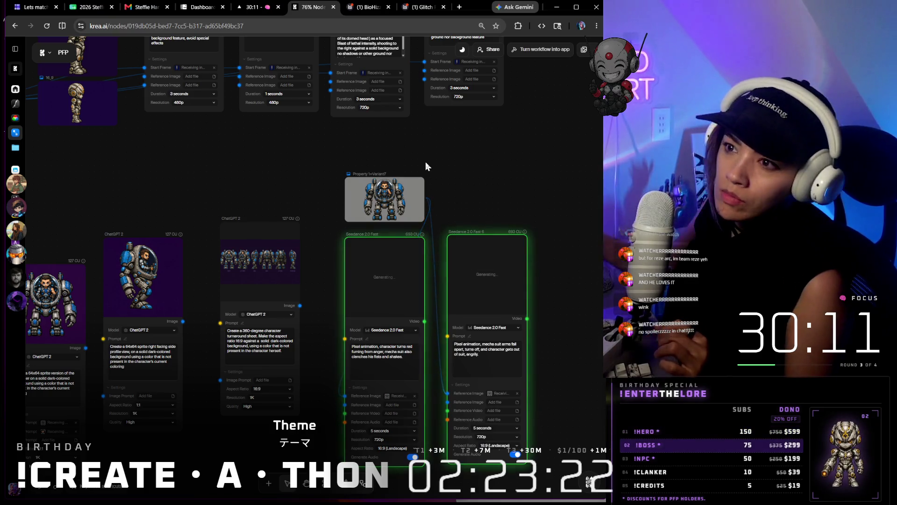
- Check the current state of the BioHizzle board in Milanote
{"action": "mouse_move", "coordinate": [367, 10]}
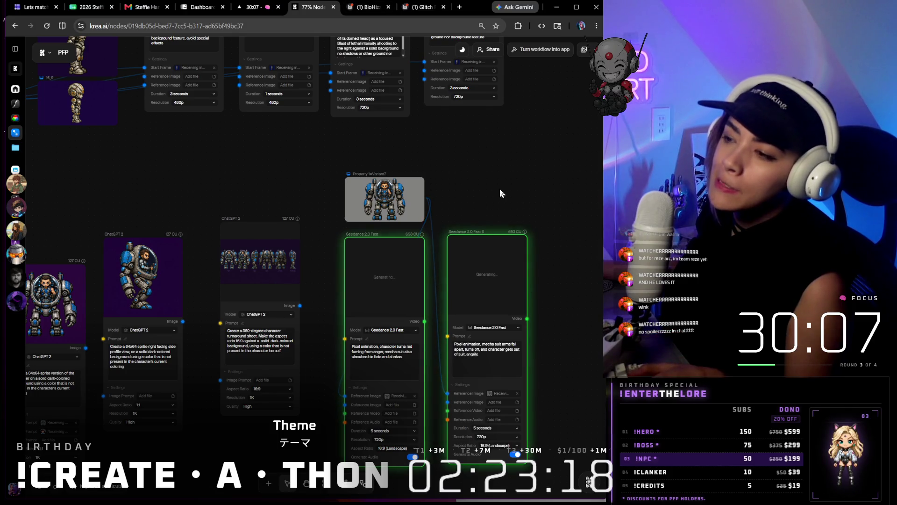
{"action": "scroll", "coordinate": [501, 189], "scroll_direction": "down", "scroll_amount": 3}
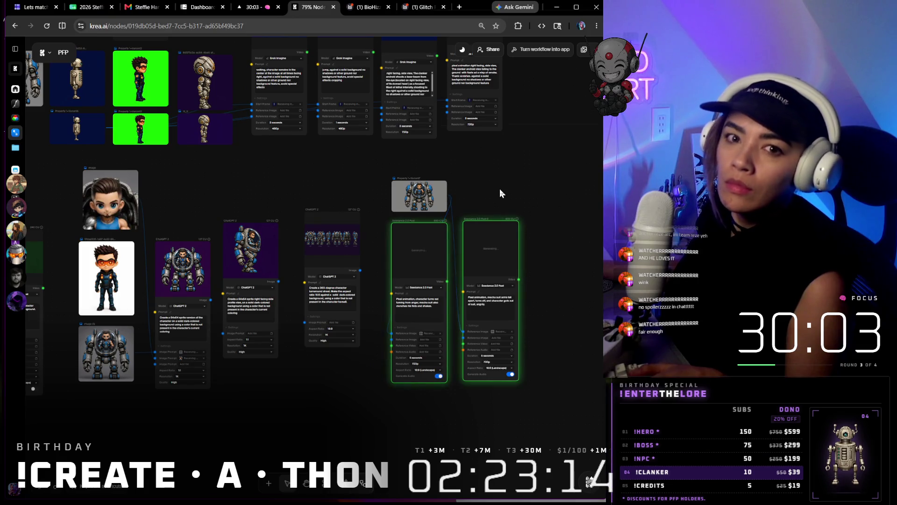
{"action": "left_click", "coordinate": [367, 9]}
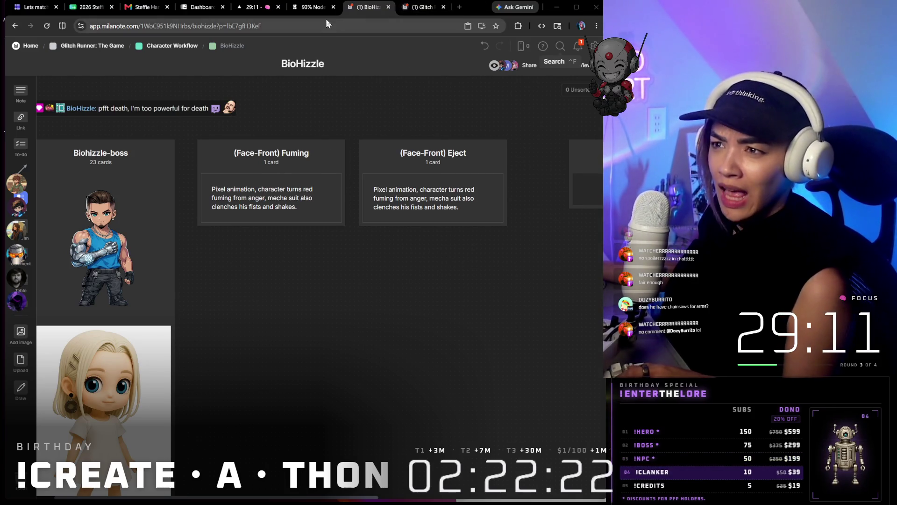
- Back in the Krea workflow, nudge the first Seedance video node slightly left
{"action": "left_click", "coordinate": [303, 8]}
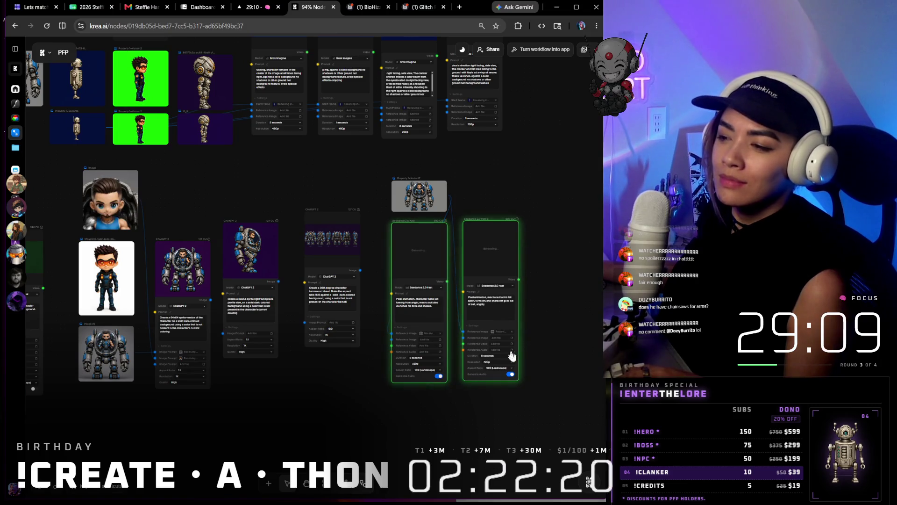
{"action": "scroll", "coordinate": [513, 355], "scroll_direction": "up", "scroll_amount": 5}
{"action": "scroll", "coordinate": [529, 245], "scroll_direction": "up", "scroll_amount": 3}
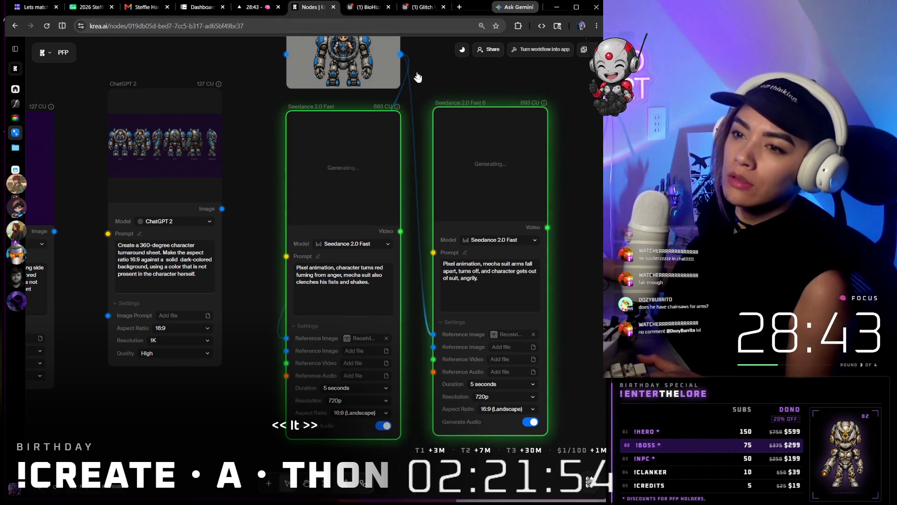
{"action": "scroll", "coordinate": [417, 72], "scroll_direction": "down", "scroll_amount": 2}
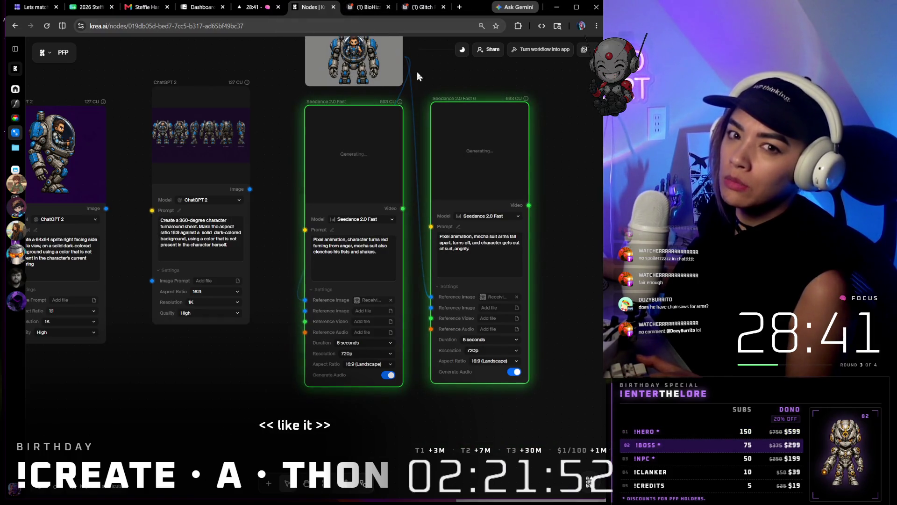
{"action": "left_click_drag", "start_coordinate": [363, 136], "coordinate": [355, 128]}
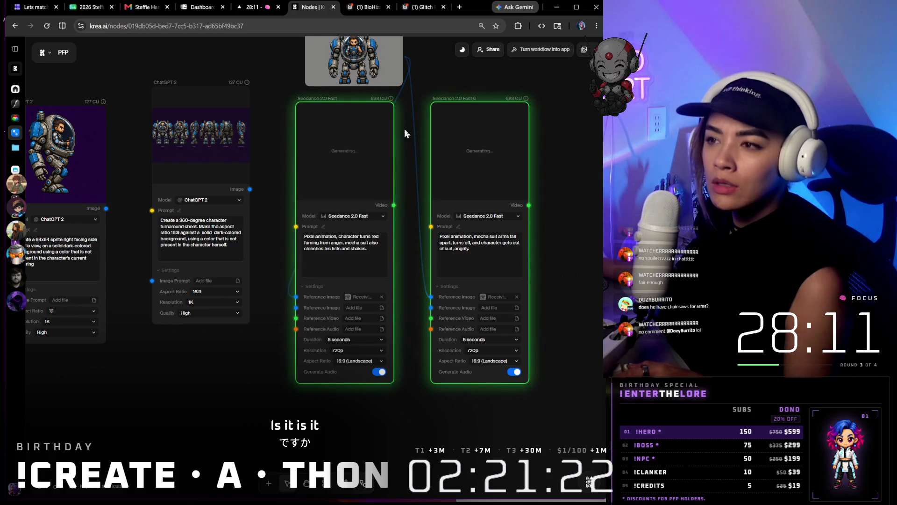
{"action": "scroll", "coordinate": [411, 135], "scroll_direction": "up", "scroll_amount": 3}
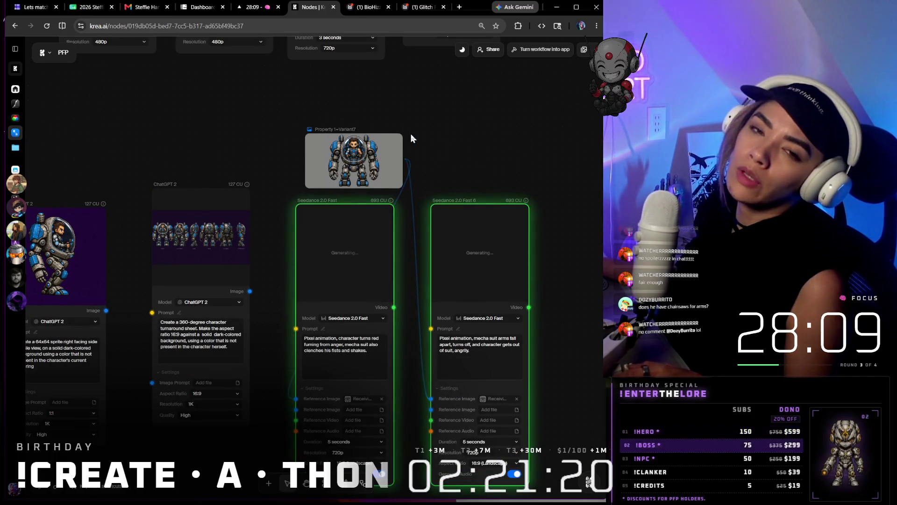
{"action": "scroll", "coordinate": [411, 134], "scroll_direction": "down", "scroll_amount": 5}
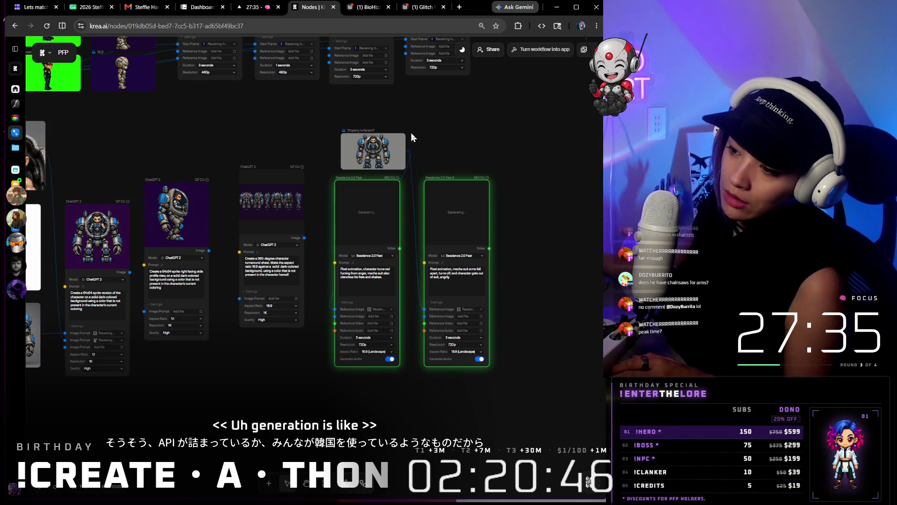
- Grab the Eject prompt from the node workflow and return to the BioHizzle board
{"action": "mouse_move", "coordinate": [372, 6]}
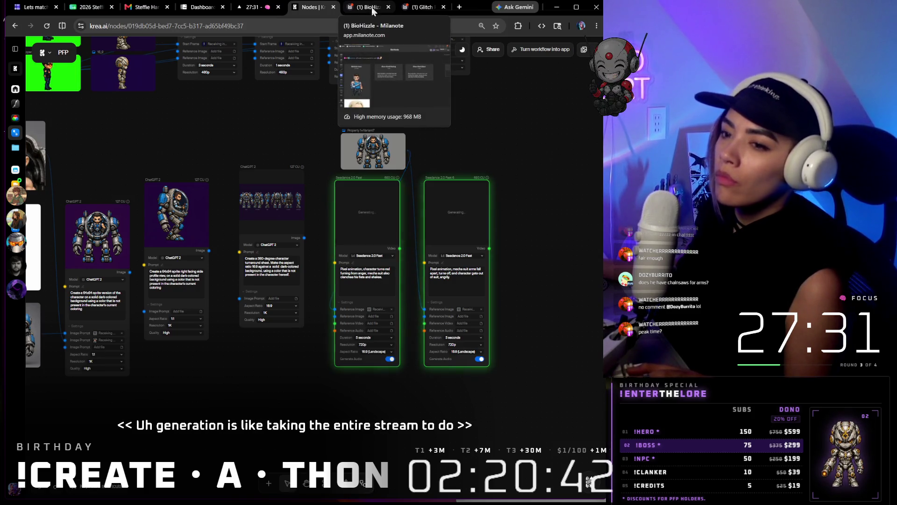
{"action": "left_click", "coordinate": [374, 6]}
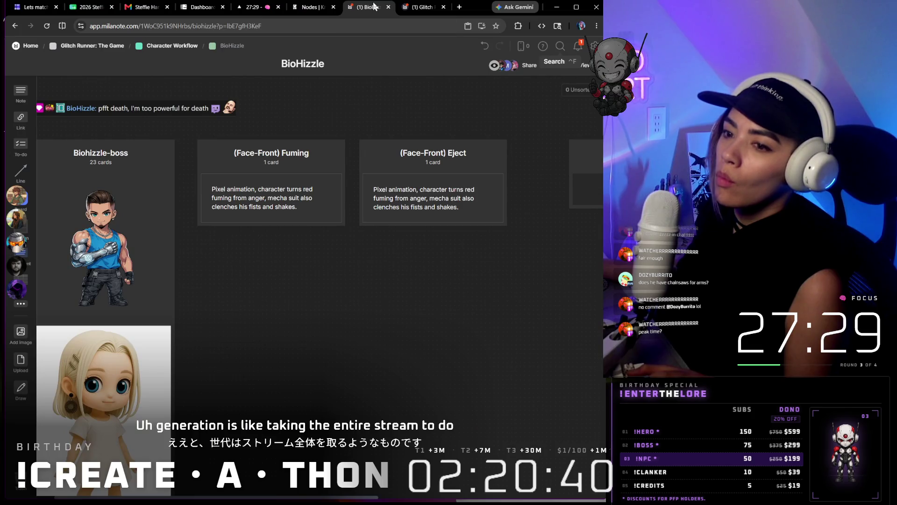
{"action": "left_click", "coordinate": [421, 7]}
{"action": "left_click", "coordinate": [360, 10]}
{"action": "left_click", "coordinate": [309, 10]}
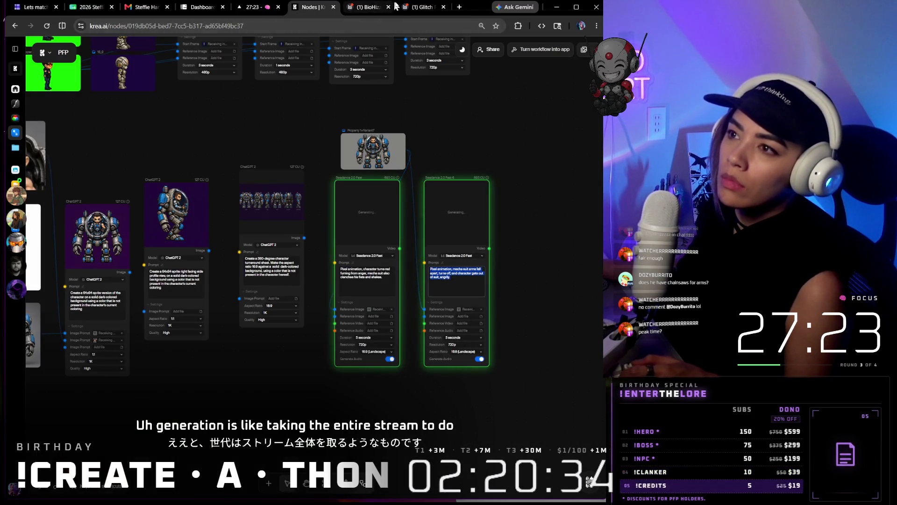
{"action": "left_click", "coordinate": [420, 7]}
{"action": "left_click", "coordinate": [376, 10]}
- Replace the Eject card's text with the new arms-falling-apart, angry-exit prompt
{"action": "double_click", "coordinate": [423, 220]}
{"action": "key", "text": "ctrl+a"}
{"action": "type", "text": "Pixel animation, mecha suit arms fall apart, turns off, and character gets out of suit, angrily."}
{"action": "scroll", "coordinate": [457, 256], "scroll_direction": "down", "scroll_amount": 3, "text": "ctrl"}
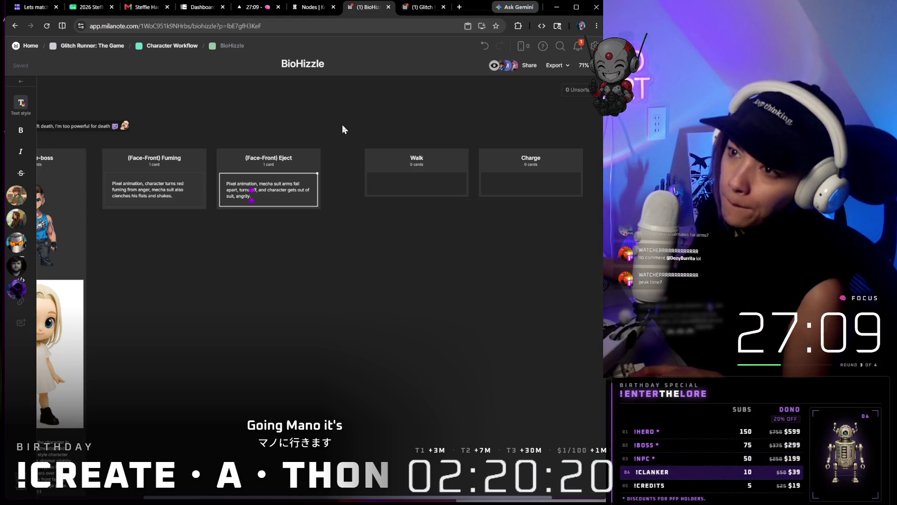
{"action": "scroll", "coordinate": [342, 124], "scroll_direction": "down", "scroll_amount": 2}
{"action": "scroll", "coordinate": [358, 251], "scroll_direction": "up", "scroll_amount": 2}
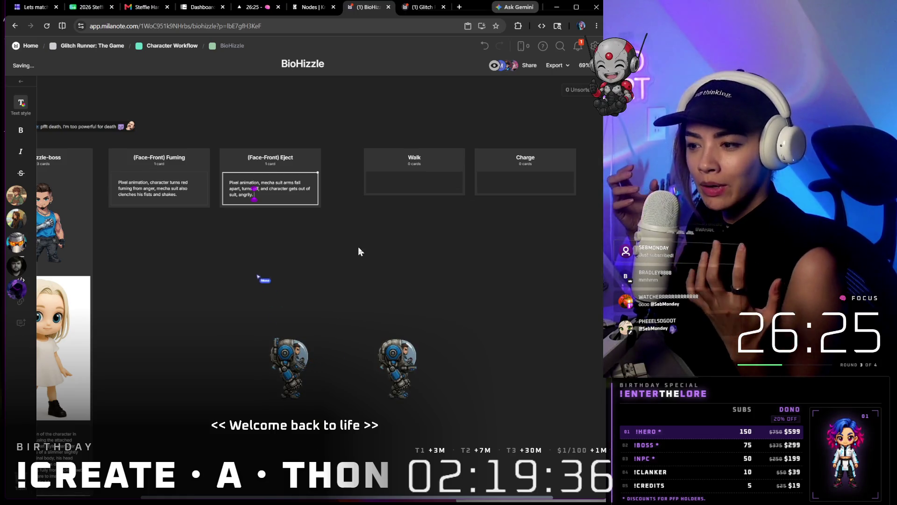
{"action": "scroll", "coordinate": [251, 266], "scroll_direction": "up", "scroll_amount": 10}
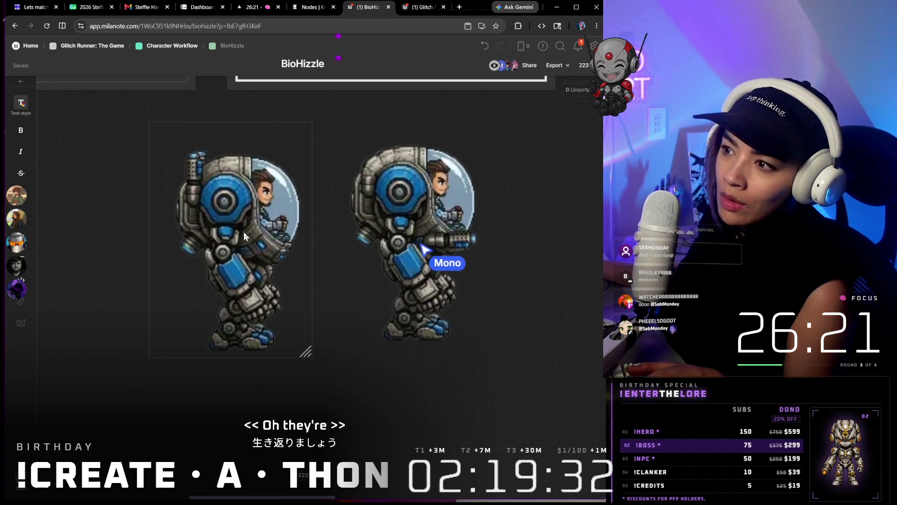
{"action": "scroll", "coordinate": [247, 239], "scroll_direction": "up", "scroll_amount": 3}
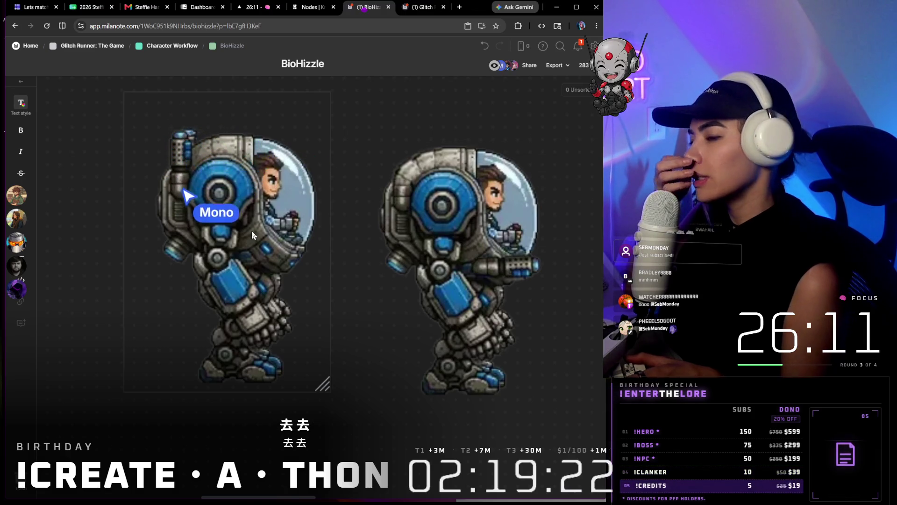
{"action": "left_click", "coordinate": [487, 228]}
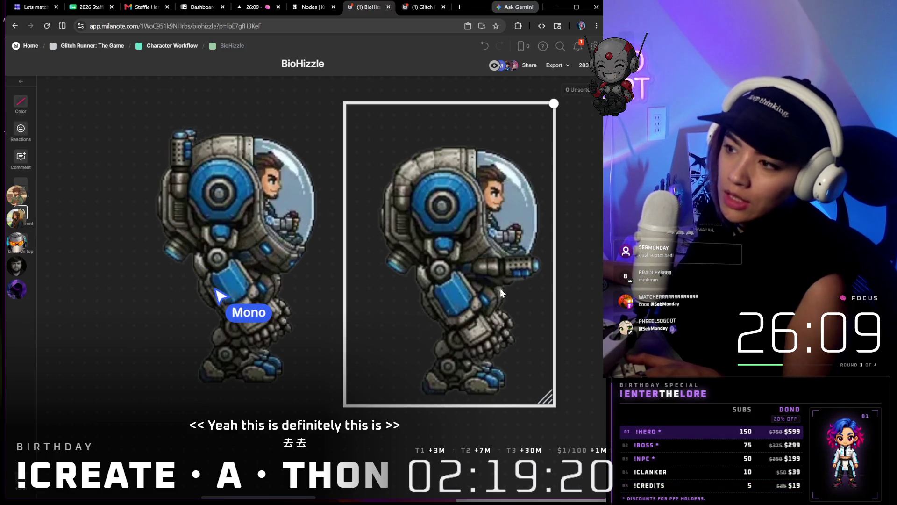
{"action": "scroll", "coordinate": [515, 255], "scroll_direction": "down", "scroll_amount": 5}
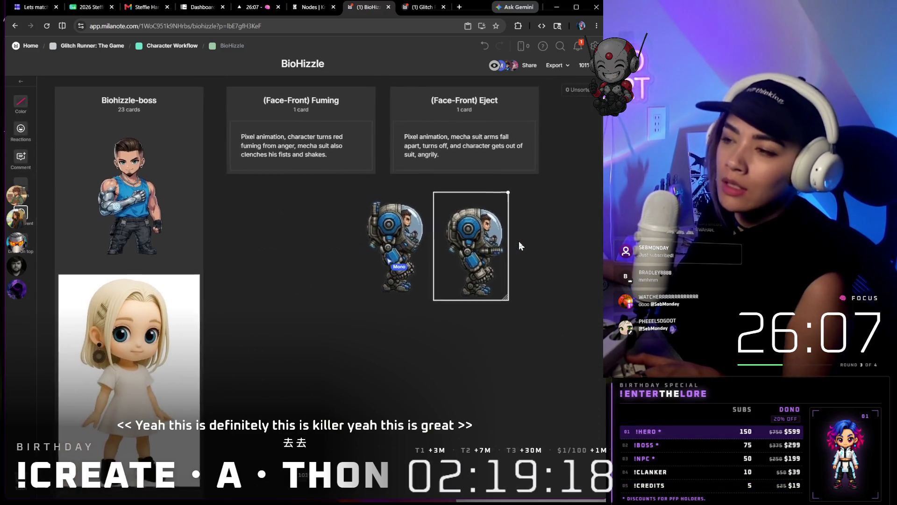
{"action": "scroll", "coordinate": [489, 246], "scroll_direction": "up", "scroll_amount": 5}
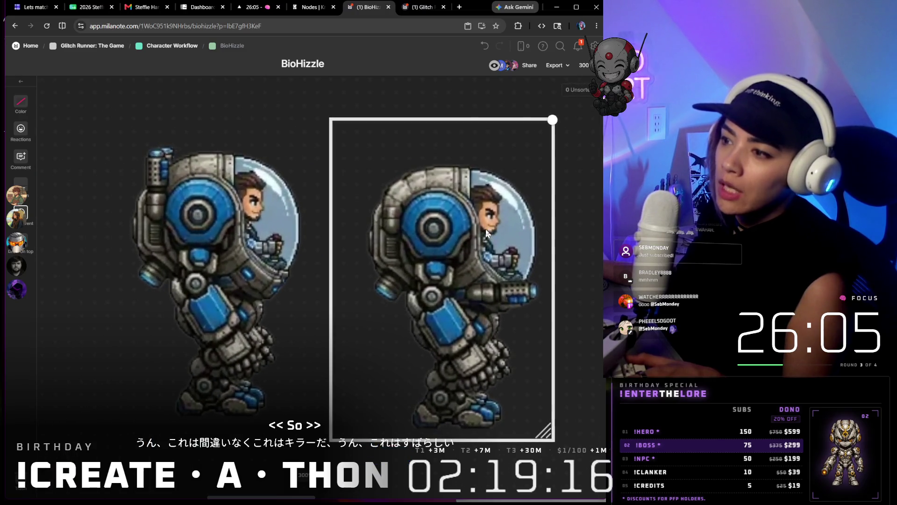
{"action": "scroll", "coordinate": [440, 220], "scroll_direction": "down", "scroll_amount": 10}
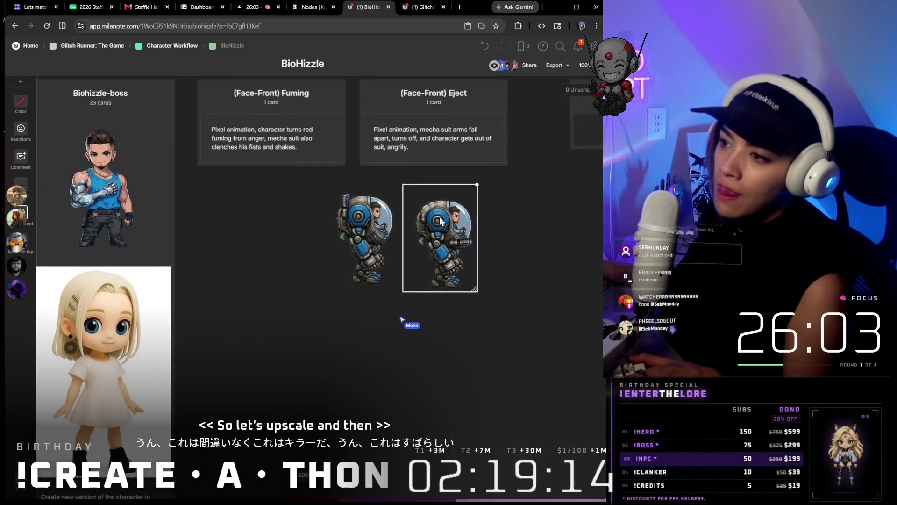
{"action": "scroll", "coordinate": [439, 221], "scroll_direction": "down", "scroll_amount": 1}
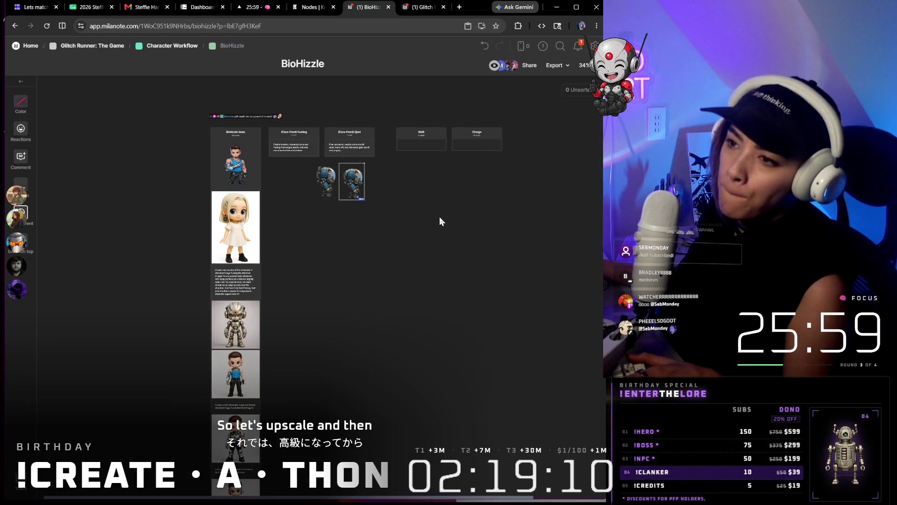
- Place both robot sprites side by side, and line up the Fuming, Eject, Walk and Charge cards
{"action": "left_click_drag", "start_coordinate": [312, 163], "coordinate": [378, 208]}
{"action": "left_click_drag", "start_coordinate": [326, 184], "coordinate": [356, 107]}
{"action": "mouse_move", "coordinate": [381, 180]}
{"action": "left_mouse_down"}
{"action": "mouse_move", "coordinate": [304, 133]}
{"action": "mouse_move", "coordinate": [301, 168]}
{"action": "left_mouse_up"}
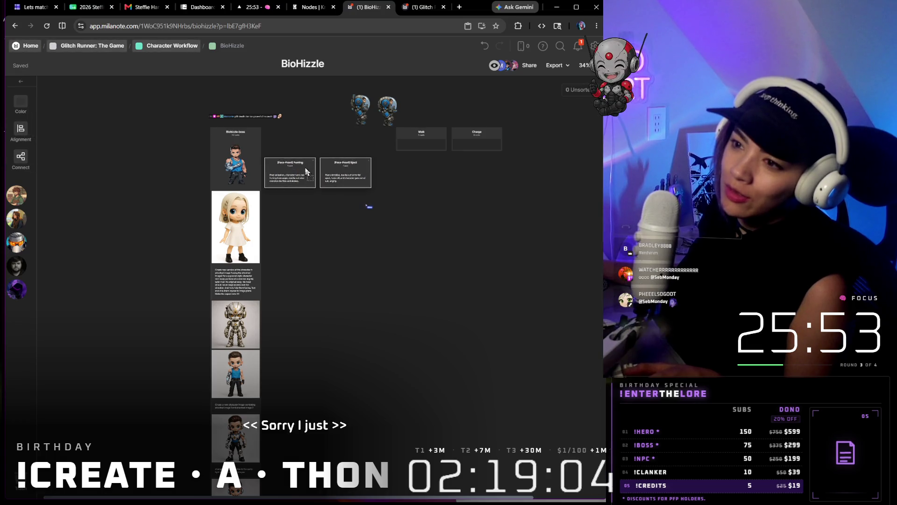
{"action": "left_click_drag", "start_coordinate": [436, 144], "coordinate": [422, 175]}
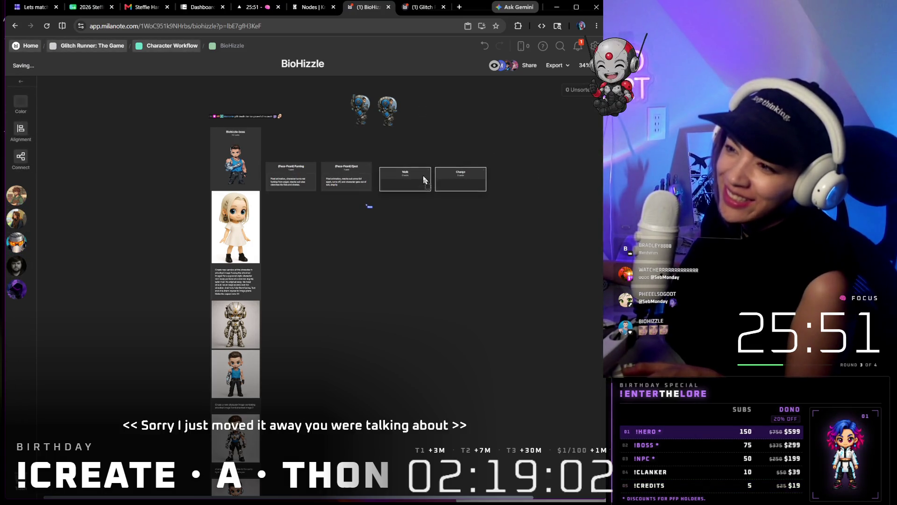
{"action": "scroll", "coordinate": [331, 92], "scroll_direction": "up", "scroll_amount": 3}
{"action": "scroll", "coordinate": [331, 92], "scroll_direction": "up", "scroll_amount": 3}
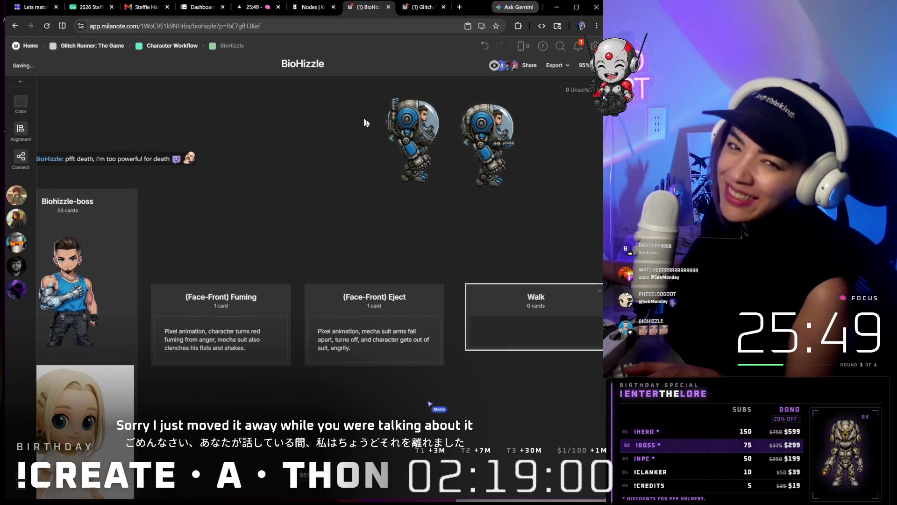
{"action": "mouse_move", "coordinate": [419, 131]}
{"action": "left_mouse_down"}
{"action": "mouse_move", "coordinate": [345, 204]}
{"action": "mouse_move", "coordinate": [206, 242]}
{"action": "mouse_move", "coordinate": [185, 217]}
{"action": "mouse_move", "coordinate": [195, 224]}
{"action": "left_mouse_up"}
{"action": "mouse_move", "coordinate": [490, 149]}
{"action": "left_mouse_down"}
{"action": "mouse_move", "coordinate": [321, 229]}
{"action": "mouse_move", "coordinate": [246, 229]}
{"action": "mouse_move", "coordinate": [257, 227]}
{"action": "left_mouse_up"}
{"action": "scroll", "coordinate": [256, 227], "scroll_direction": "down", "scroll_amount": 3}
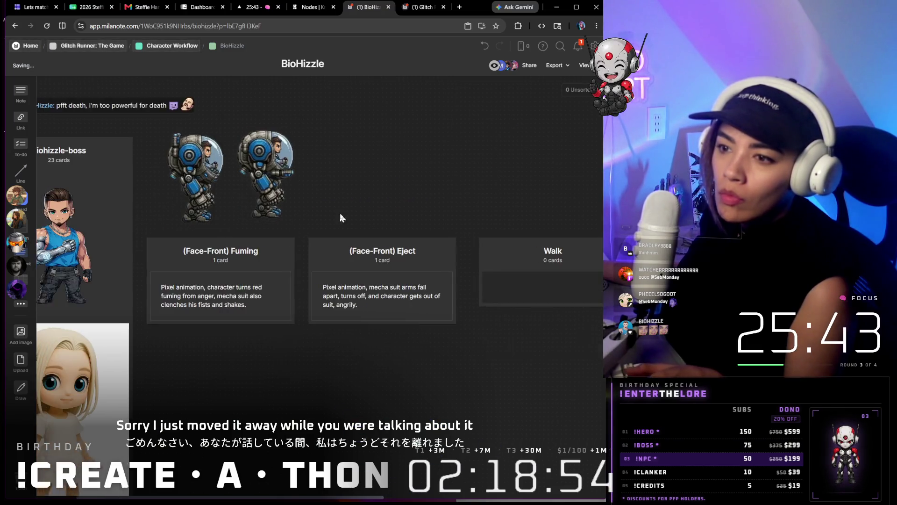
- Paste the front-facing mecha image and move it above the Eject card
{"action": "mouse_move", "coordinate": [401, 176]}
{"action": "left_mouse_down"}
{"action": "mouse_move", "coordinate": [230, 156]}
{"action": "mouse_move", "coordinate": [581, 155]}
{"action": "mouse_move", "coordinate": [532, 147]}
{"action": "left_mouse_up"}
{"action": "scroll", "coordinate": [310, 143], "scroll_direction": "down", "scroll_amount": 3}
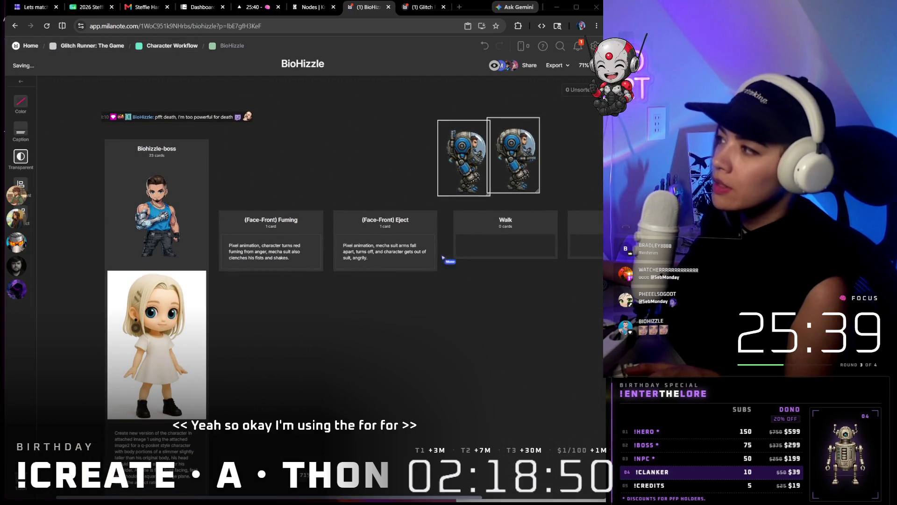
{"action": "key", "text": "ctrl+v"}
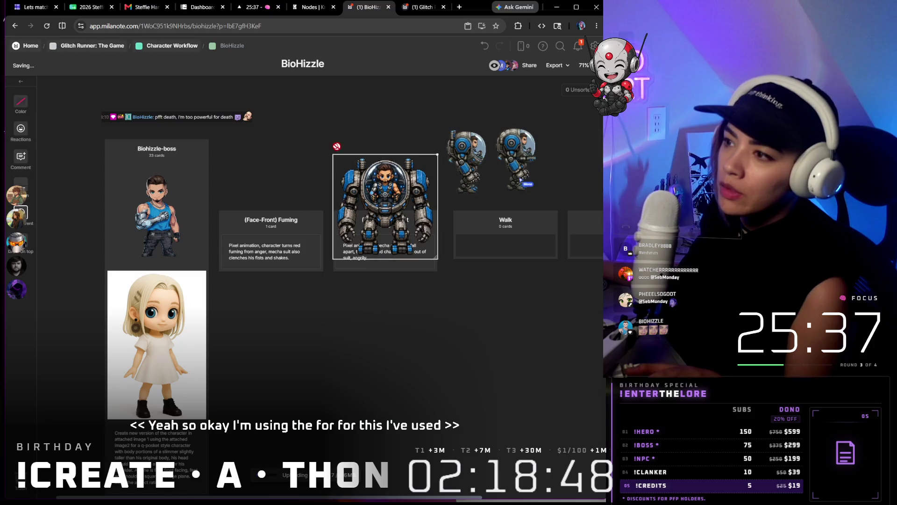
{"action": "left_click_drag", "start_coordinate": [412, 160], "coordinate": [356, 106]}
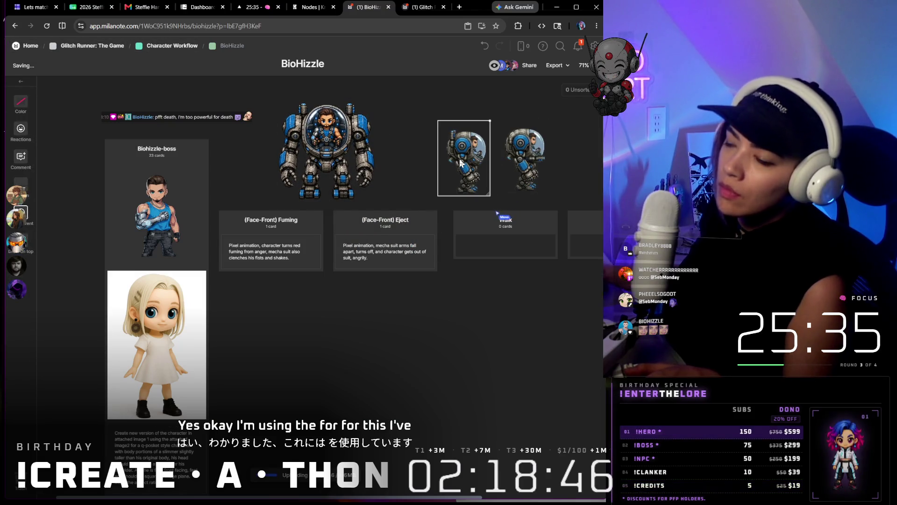
- Reposition the small mecha card alongside the image column above the cards
{"action": "scroll", "coordinate": [461, 162], "scroll_direction": "down", "scroll_amount": 5}
{"action": "mouse_move", "coordinate": [461, 162]}
{"action": "left_mouse_down"}
{"action": "mouse_move", "coordinate": [464, 342]}
{"action": "mouse_move", "coordinate": [434, 327]}
{"action": "left_mouse_up"}
{"action": "scroll", "coordinate": [444, 317], "scroll_direction": "down", "scroll_amount": 5}
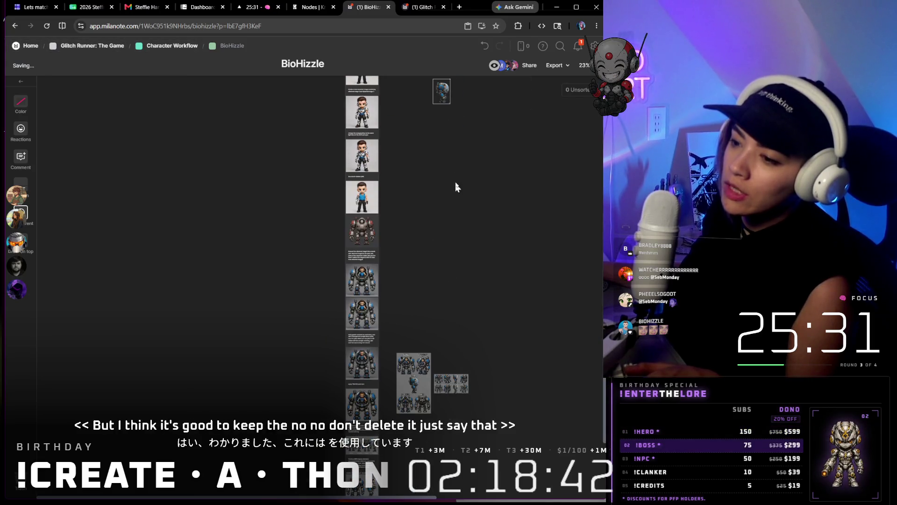
{"action": "scroll", "coordinate": [365, 369], "scroll_direction": "down", "scroll_amount": 3}
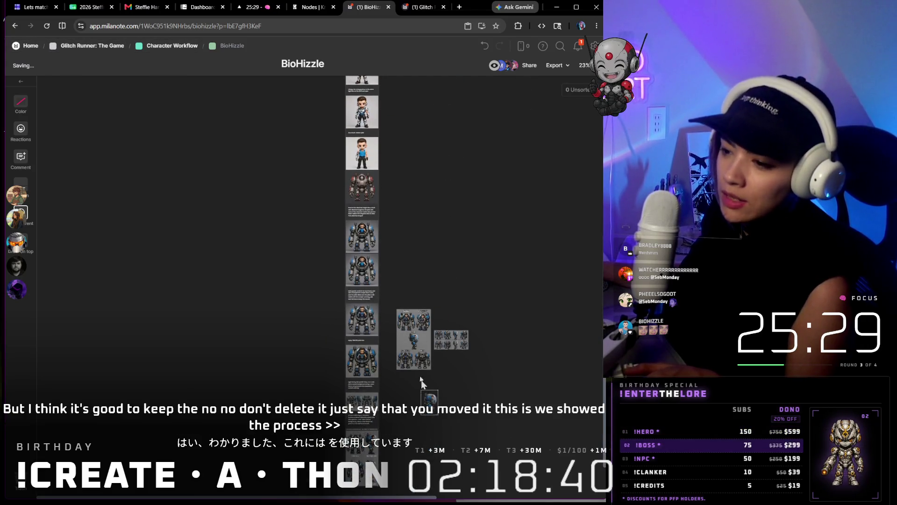
{"action": "left_click_drag", "start_coordinate": [430, 358], "coordinate": [468, 336]}
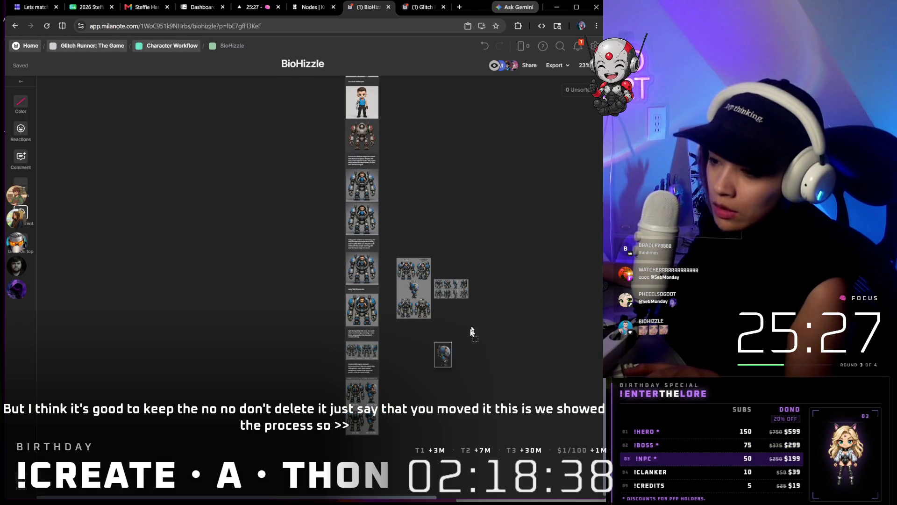
{"action": "left_click_drag", "start_coordinate": [400, 415], "coordinate": [464, 190]}
{"action": "scroll", "coordinate": [470, 195], "scroll_direction": "up", "scroll_amount": 7}
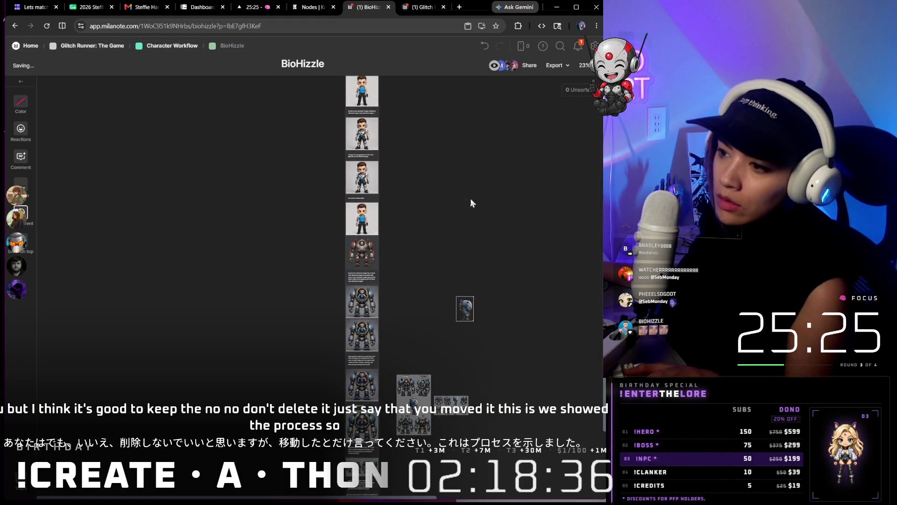
{"action": "scroll", "coordinate": [482, 269], "scroll_direction": "up", "scroll_amount": 3}
{"action": "scroll", "coordinate": [488, 317], "scroll_direction": "down", "scroll_amount": 3}
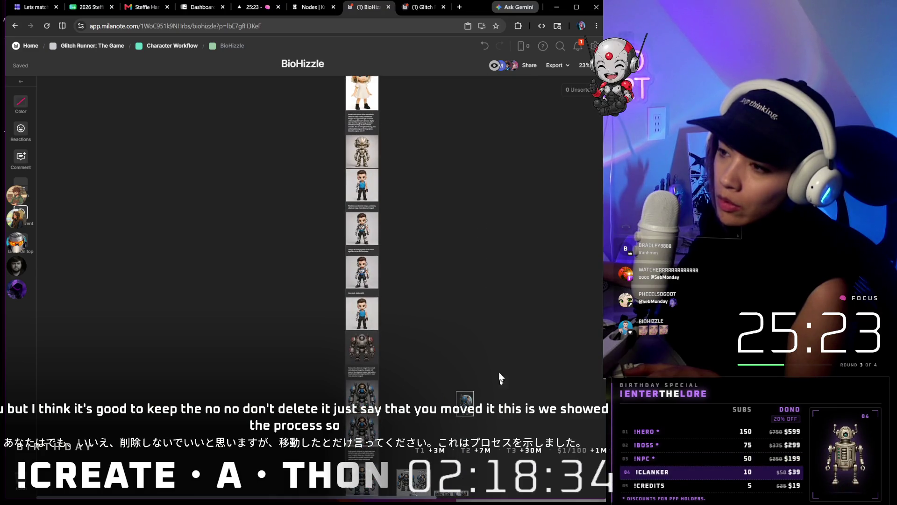
{"action": "left_click_drag", "start_coordinate": [464, 407], "coordinate": [490, 159]}
{"action": "scroll", "coordinate": [490, 221], "scroll_direction": "up", "scroll_amount": 3}
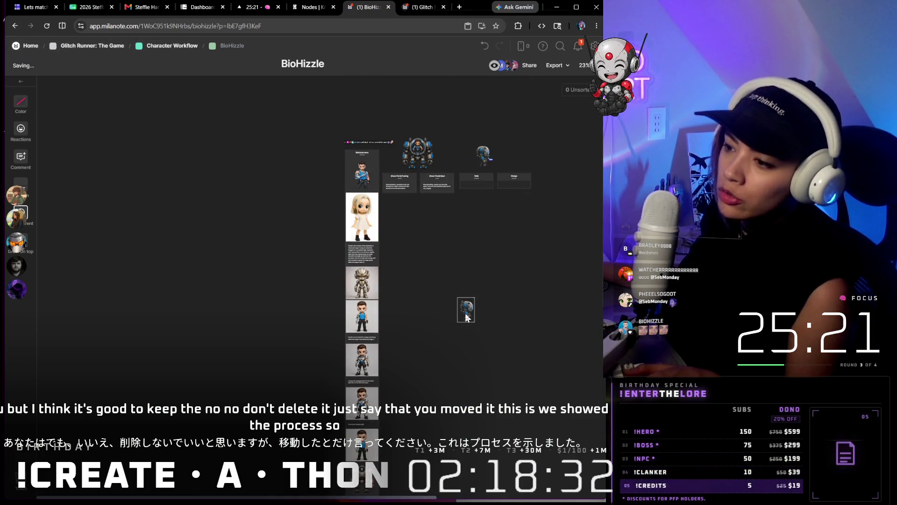
{"action": "left_click_drag", "start_coordinate": [463, 318], "coordinate": [472, 139]}
{"action": "scroll", "coordinate": [467, 150], "scroll_direction": "up", "scroll_amount": 5}
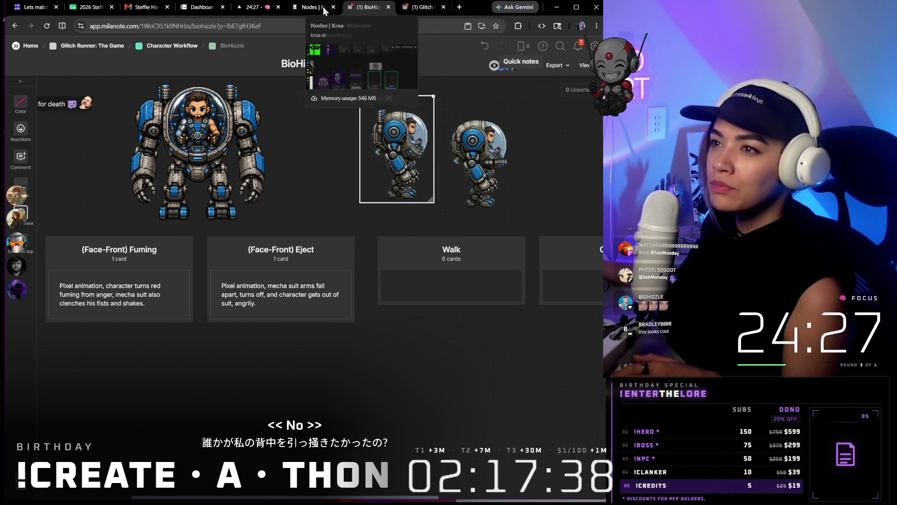
{"action": "left_click", "coordinate": [309, 9]}
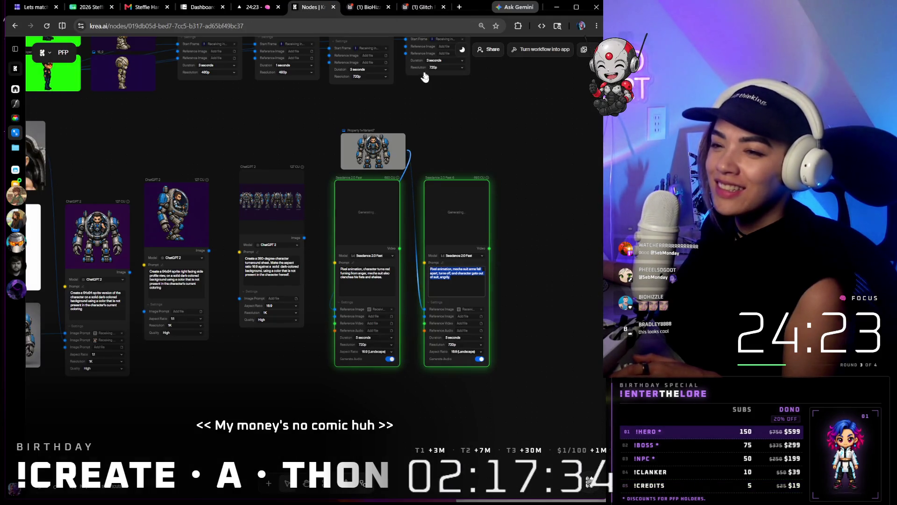
- Select the mecha robot image node feeding the two generating Seedance video nodes
{"action": "left_click", "coordinate": [373, 149]}
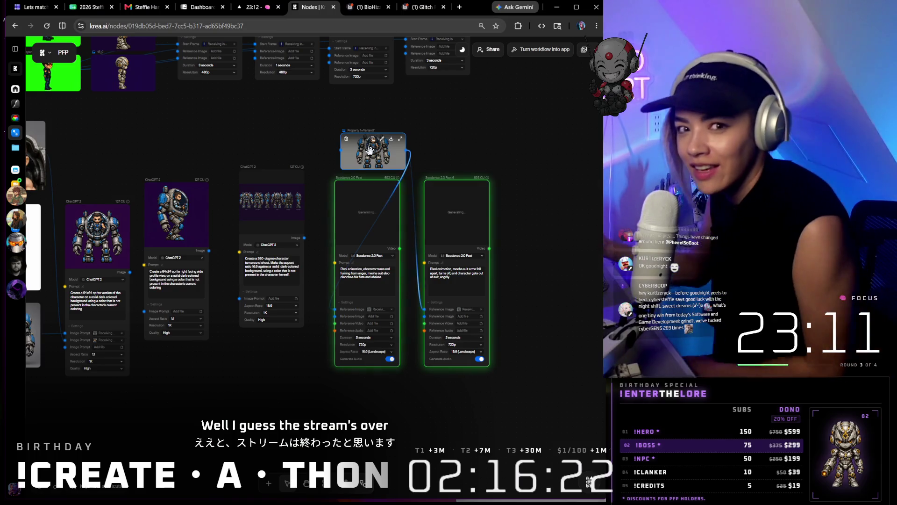
{"action": "mouse_move", "coordinate": [590, 479]}
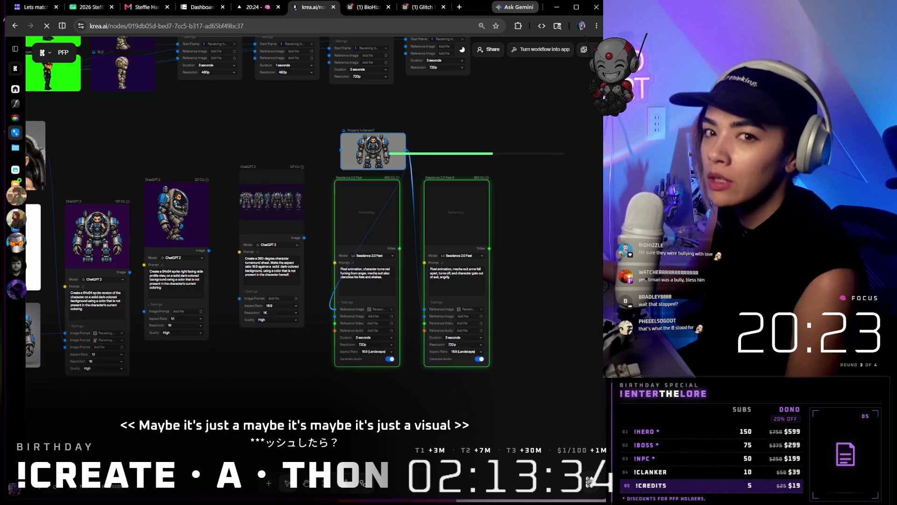
{"action": "key", "text": "F5"}
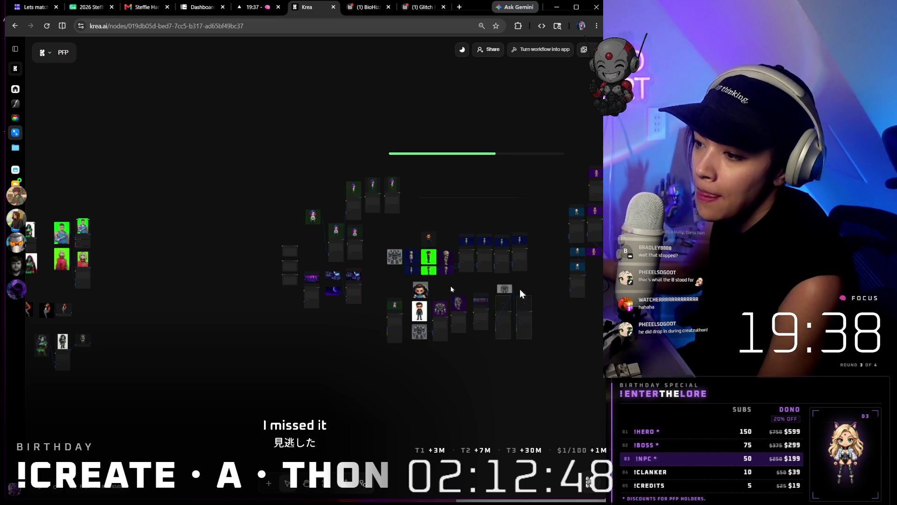
{"action": "scroll", "coordinate": [554, 395], "scroll_direction": "up", "scroll_amount": 5}
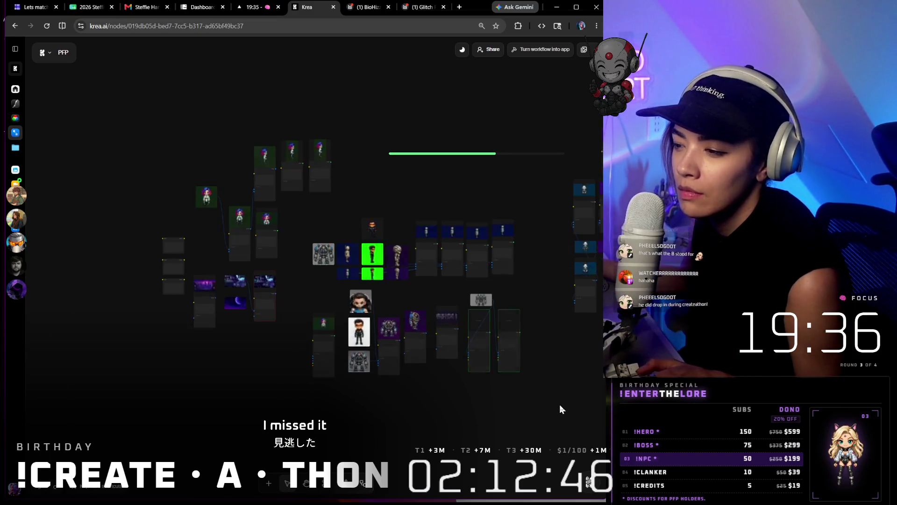
{"action": "left_click_drag", "start_coordinate": [551, 394], "coordinate": [503, 364]}
{"action": "scroll", "coordinate": [504, 364], "scroll_direction": "up", "scroll_amount": 2}
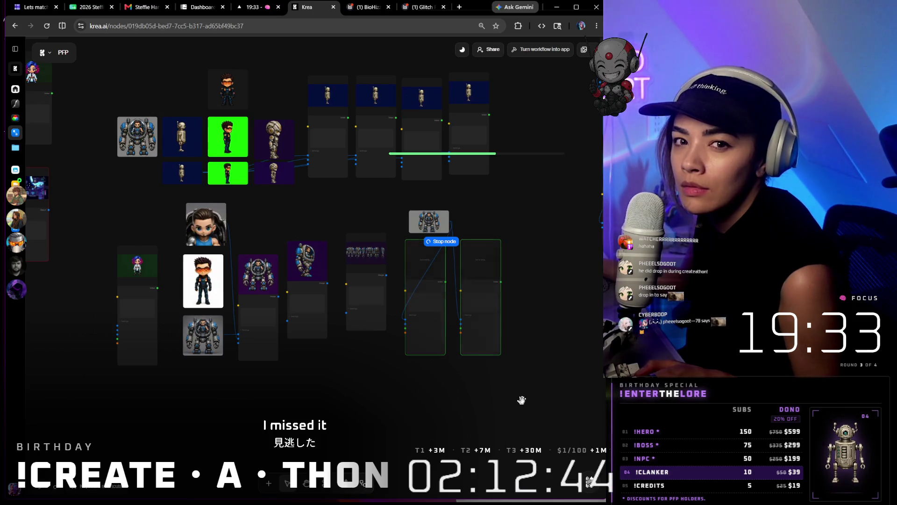
{"action": "scroll", "coordinate": [485, 343], "scroll_direction": "up", "scroll_amount": 2}
{"action": "scroll", "coordinate": [486, 345], "scroll_direction": "up", "scroll_amount": 3}
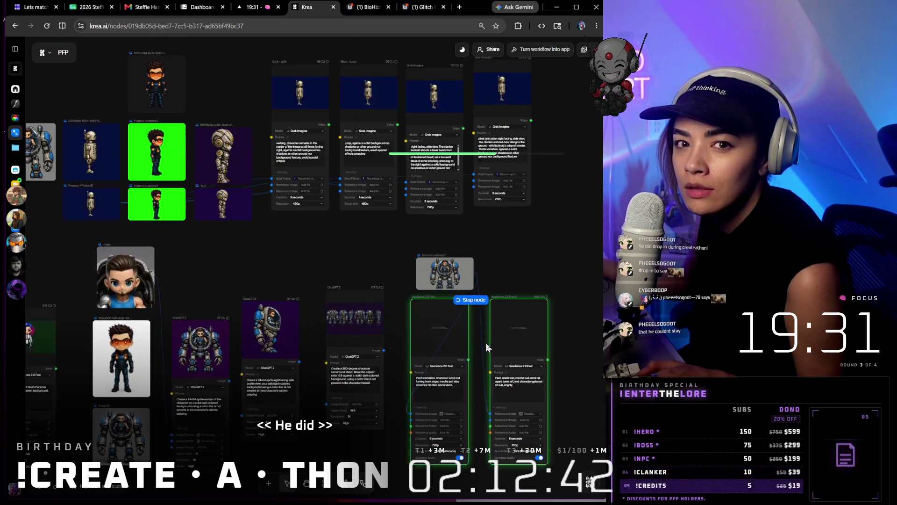
{"action": "scroll", "coordinate": [486, 347], "scroll_direction": "down", "scroll_amount": 1}
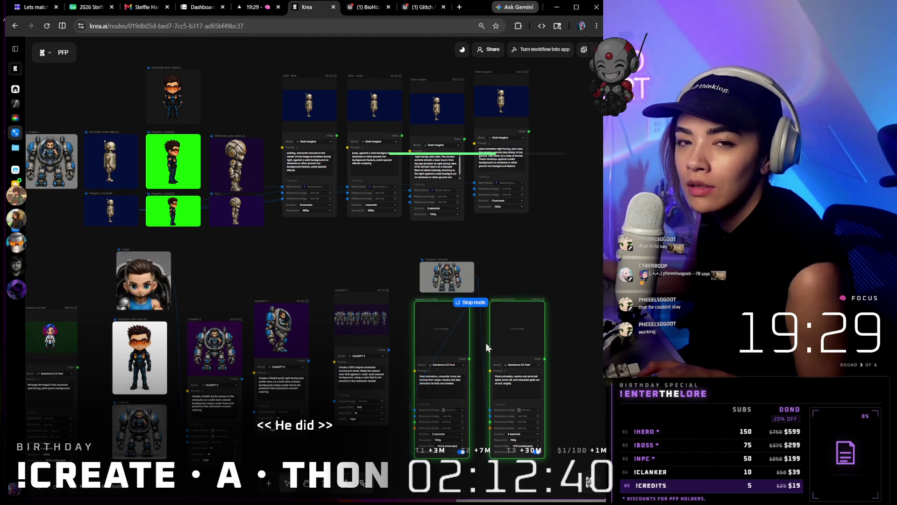
{"action": "scroll", "coordinate": [486, 348], "scroll_direction": "down", "scroll_amount": 1}
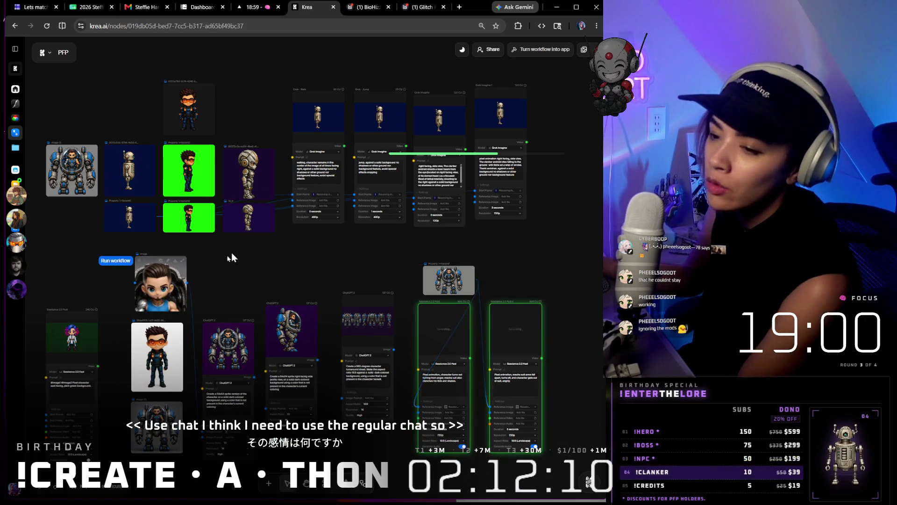
{"action": "scroll", "coordinate": [221, 265], "scroll_direction": "up", "scroll_amount": 3}
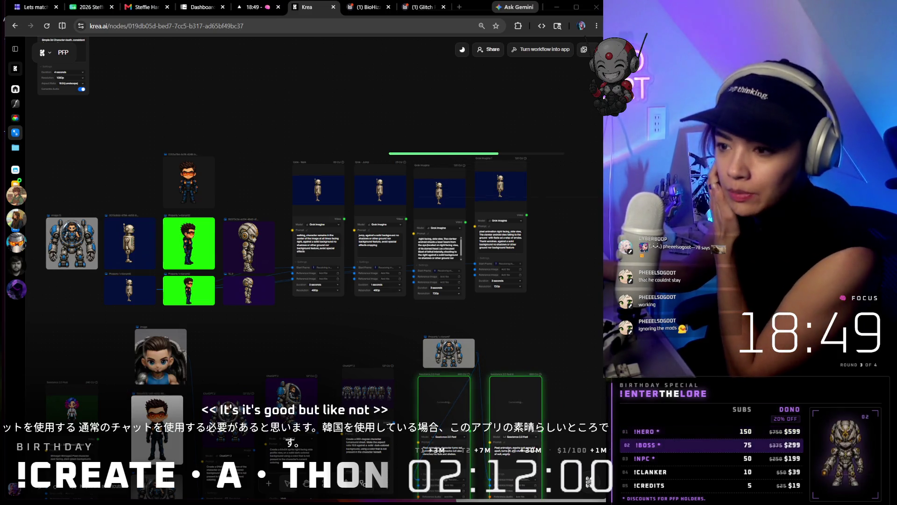
{"action": "scroll", "coordinate": [569, 322], "scroll_direction": "down", "scroll_amount": 1}
{"action": "scroll", "coordinate": [568, 317], "scroll_direction": "down", "scroll_amount": 3}
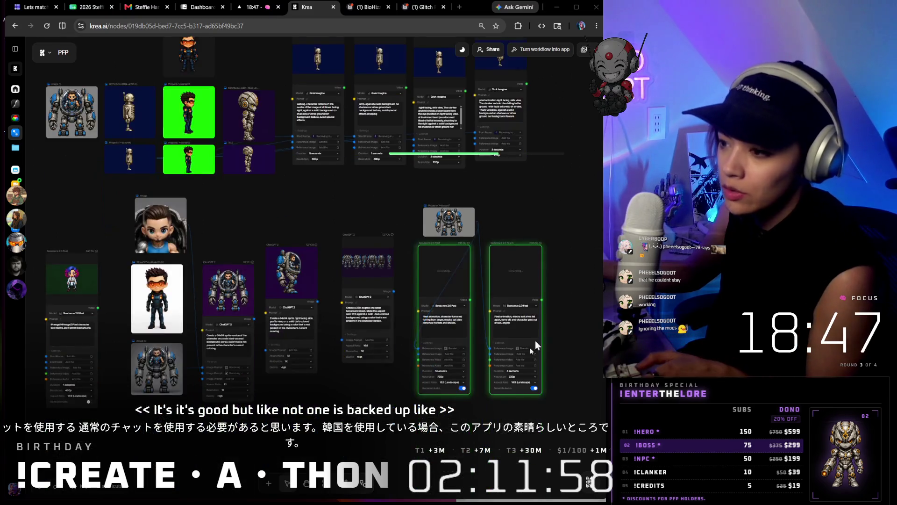
{"action": "scroll", "coordinate": [549, 327], "scroll_direction": "up", "scroll_amount": 5}
{"action": "scroll", "coordinate": [549, 333], "scroll_direction": "up", "scroll_amount": 1}
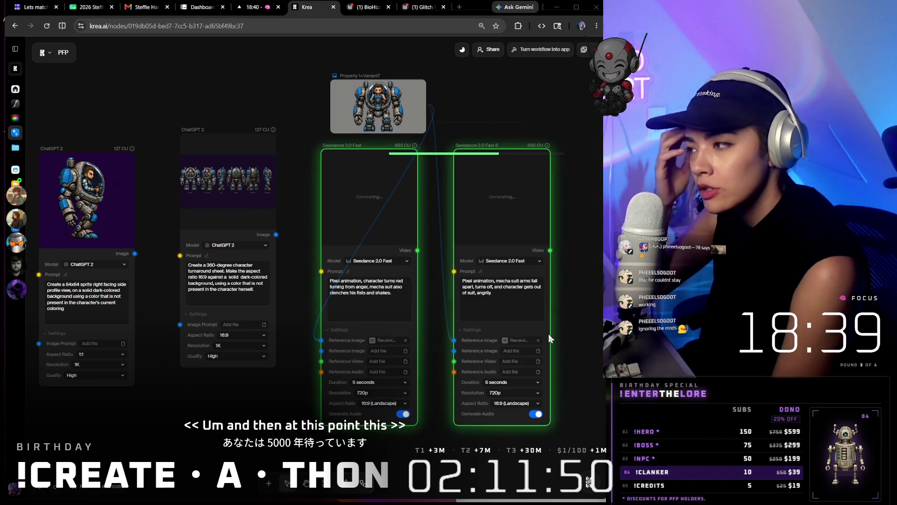
{"action": "mouse_move", "coordinate": [552, 501]}
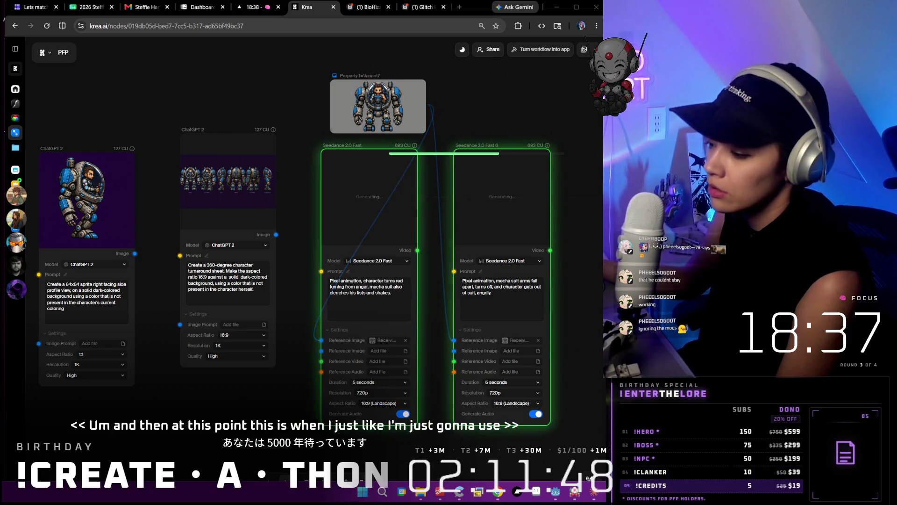
{"action": "mouse_move", "coordinate": [590, 503]}
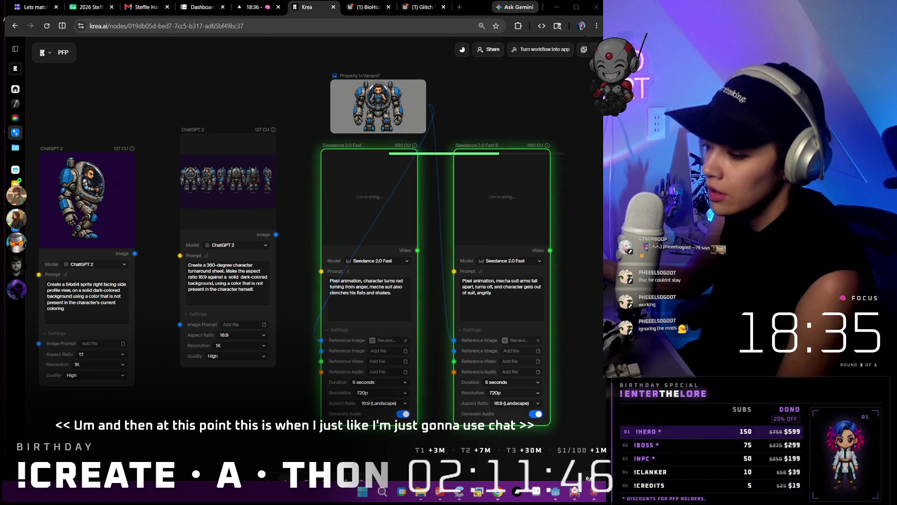
- Search 'chat' in Windows Search and launch the ChatGPT app
{"action": "left_click", "coordinate": [381, 498]}
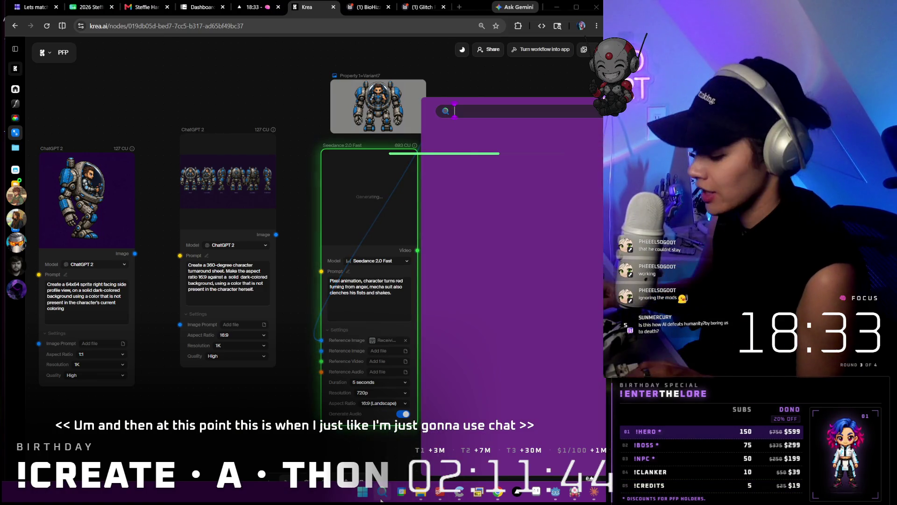
{"action": "type", "text": "chat"}
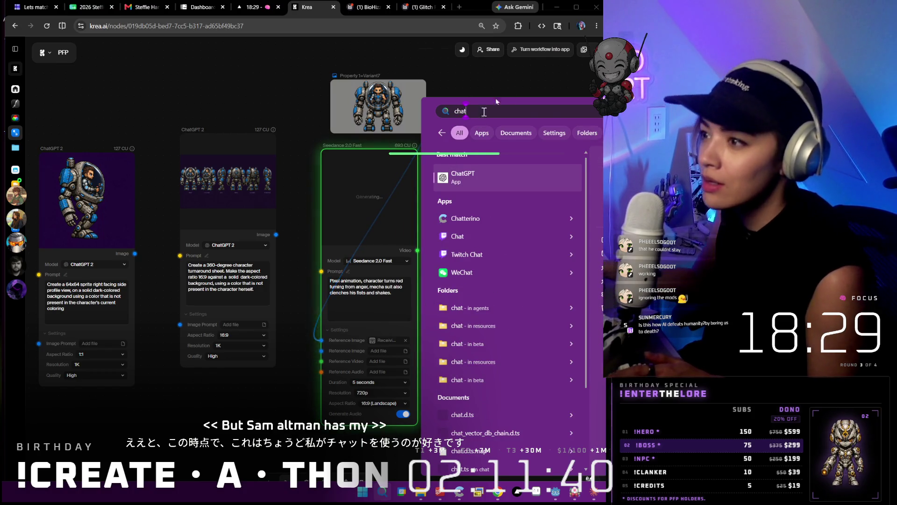
{"action": "key", "text": "Return"}
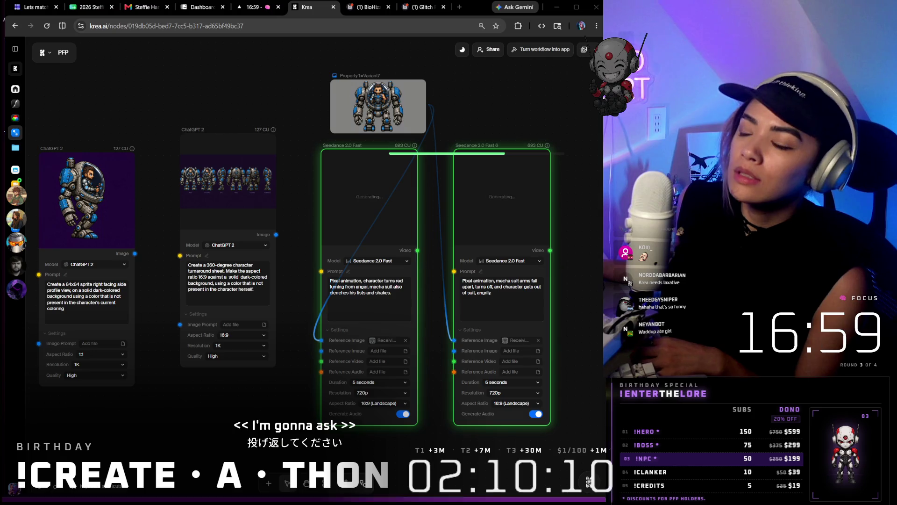
- From the BioHizzle board, go up to the Character Workflow board
{"action": "left_click", "coordinate": [368, 7]}
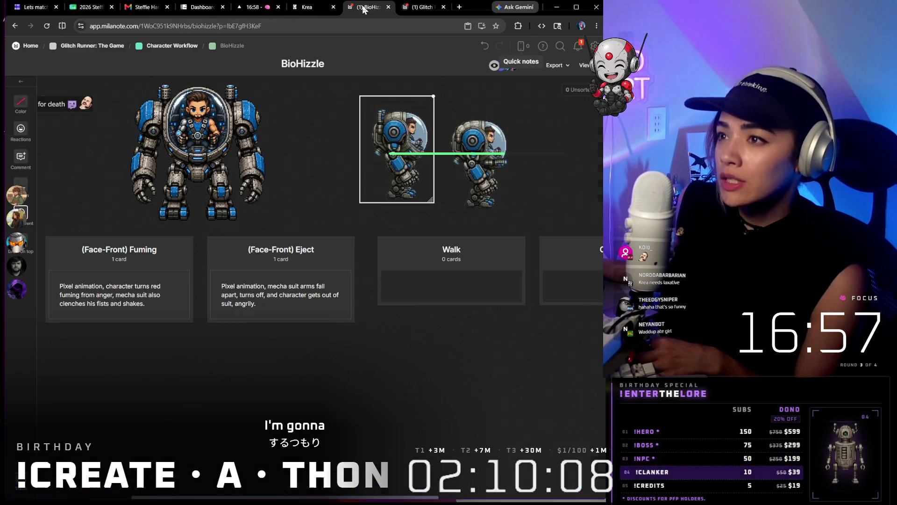
{"action": "left_click", "coordinate": [173, 46]}
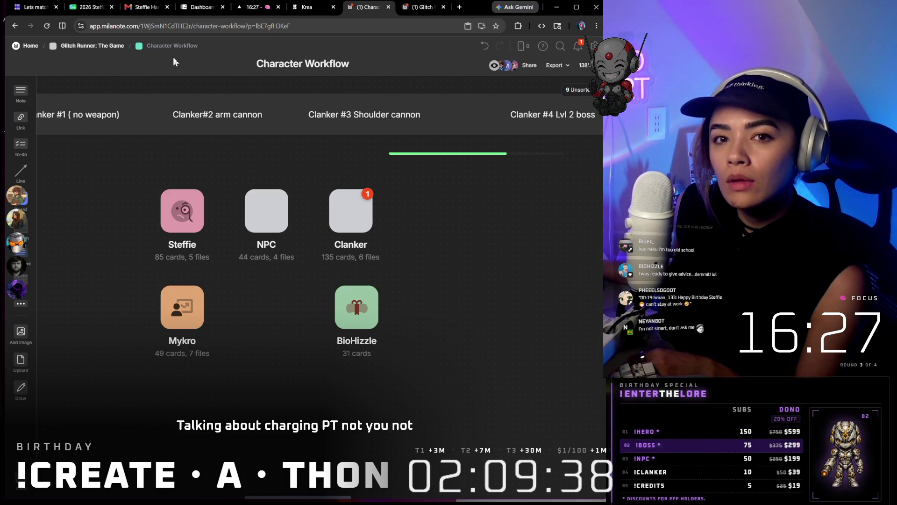
{"action": "mouse_move", "coordinate": [244, 18]}
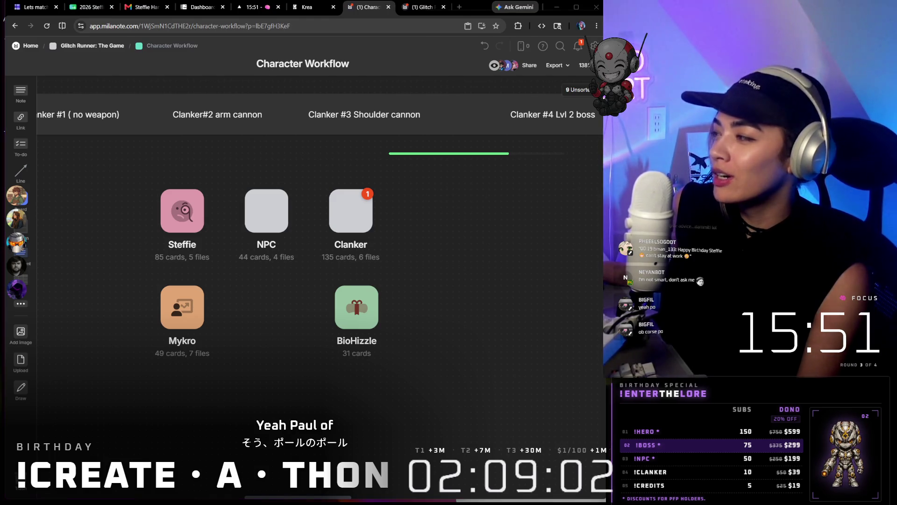
{"action": "left_click", "coordinate": [346, 208]}
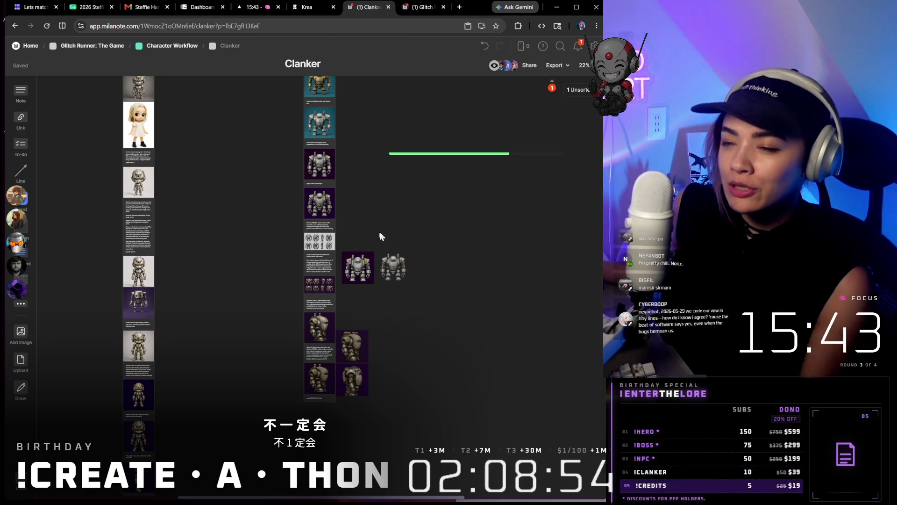
- Bring the Clanker sprite section into view and select the Clanker robot image card
{"action": "scroll", "coordinate": [379, 233], "scroll_direction": "up", "scroll_amount": 4}
{"action": "scroll", "coordinate": [378, 232], "scroll_direction": "down", "scroll_amount": 5}
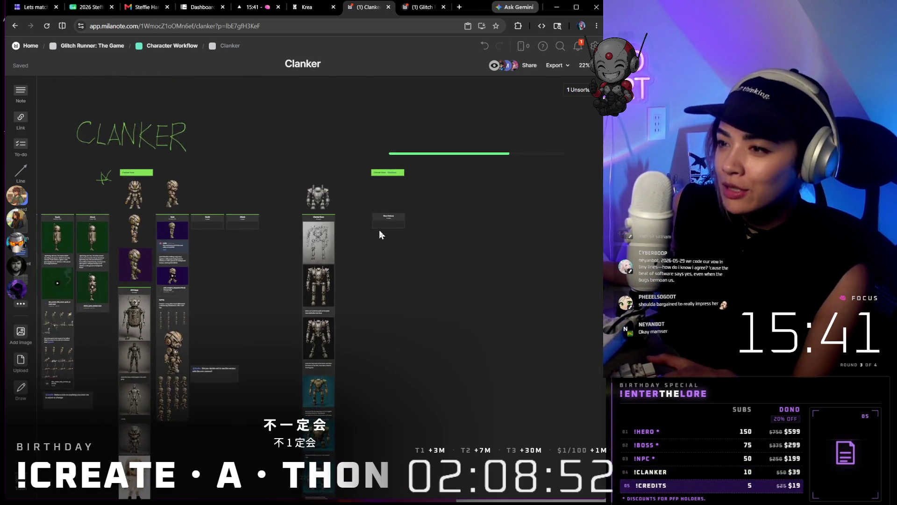
{"action": "scroll", "coordinate": [212, 173], "scroll_direction": "left", "scroll_amount": 3}
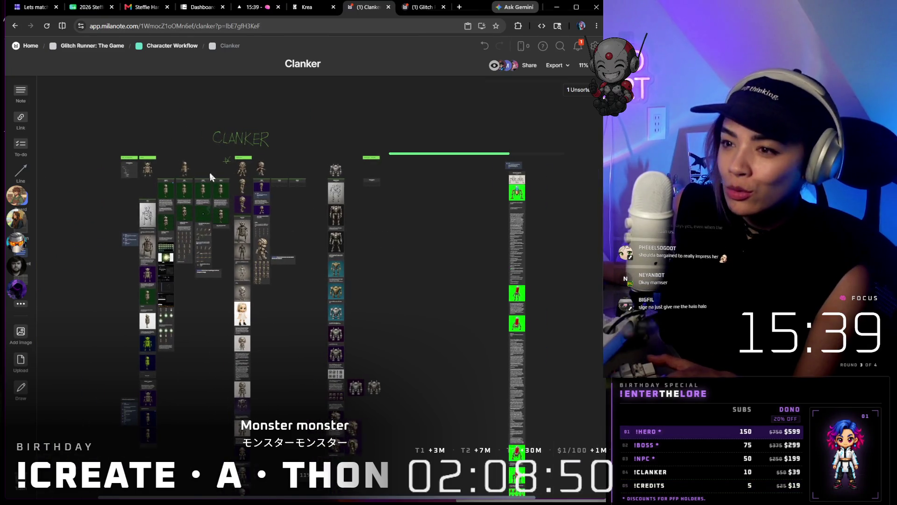
{"action": "scroll", "coordinate": [243, 164], "scroll_direction": "up", "scroll_amount": 3}
{"action": "scroll", "coordinate": [243, 164], "scroll_direction": "up", "scroll_amount": 5}
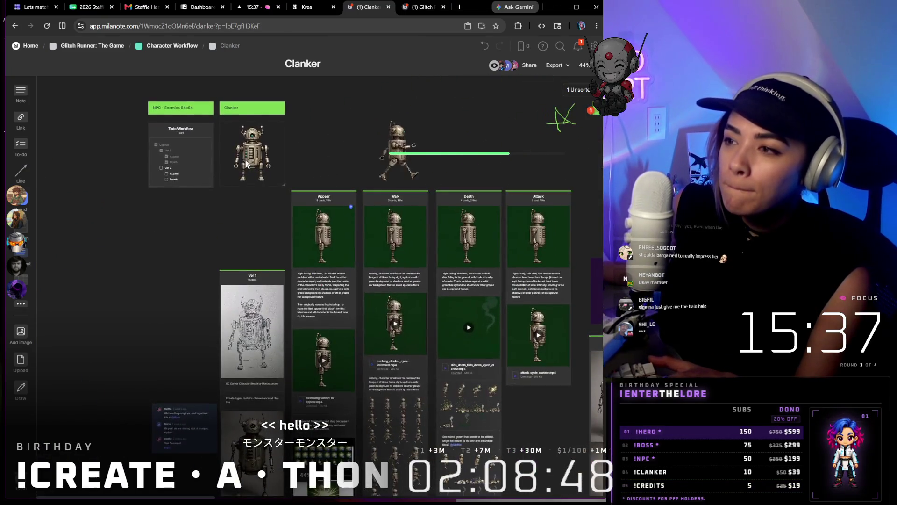
{"action": "left_click", "coordinate": [253, 153]}
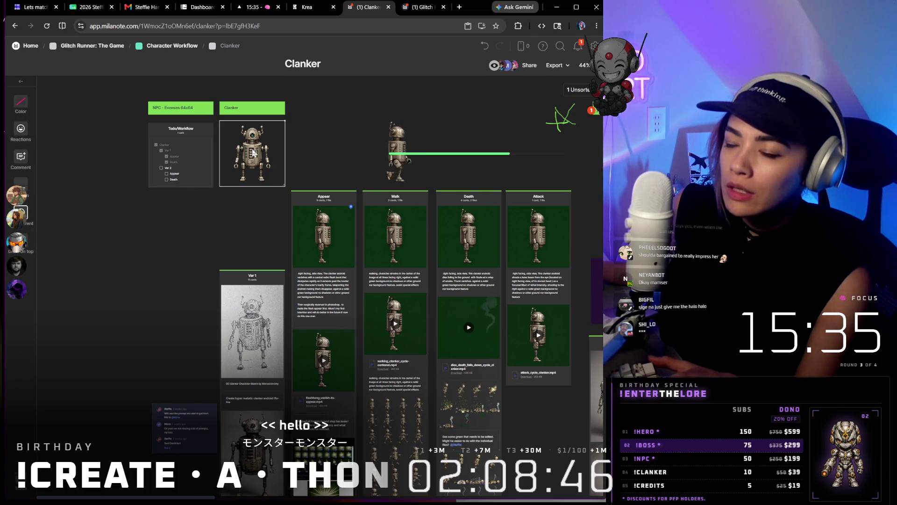
- Download the Clanker robot image's original file from its context menu
{"action": "right_click", "coordinate": [253, 150]}
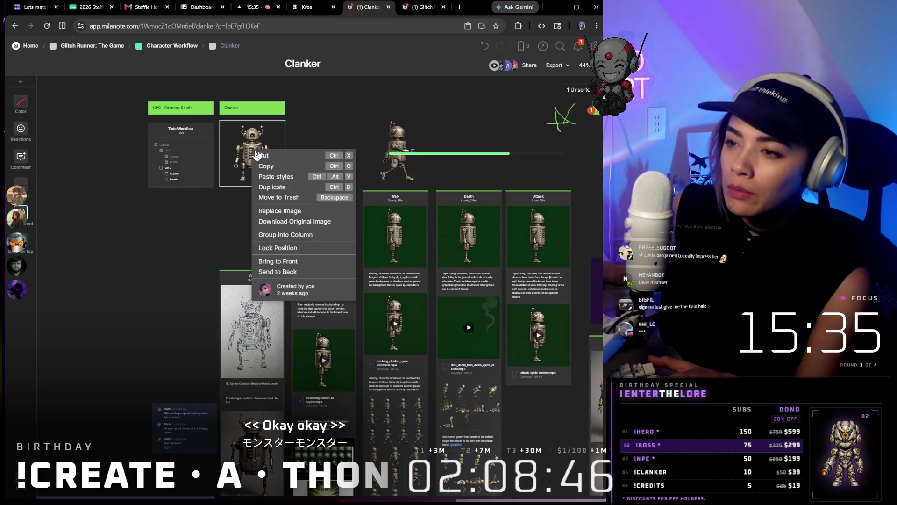
{"action": "left_click", "coordinate": [294, 222]}
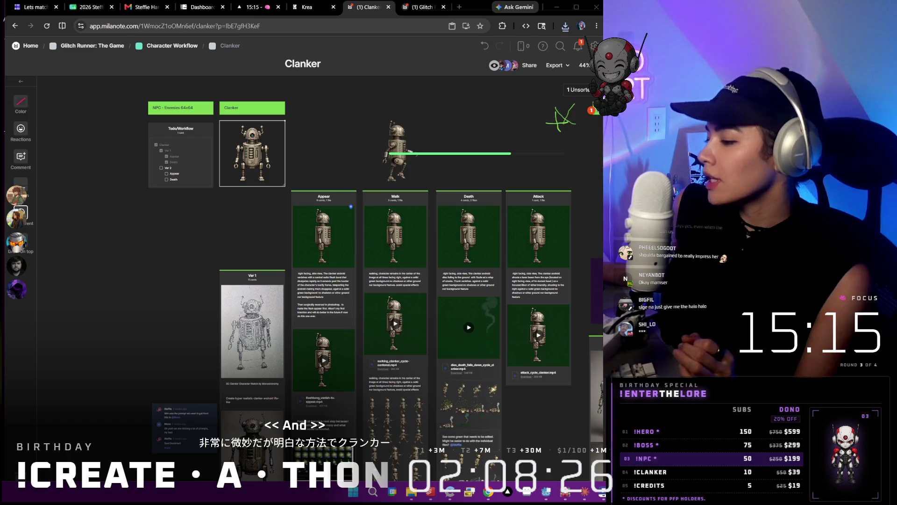
{"action": "key", "text": "alt+Tab"}
- Pan the PFPs canvas to the chibi grid and select the maroon-jacket chibi frame
{"action": "scroll", "coordinate": [225, 332], "scroll_direction": "down", "scroll_amount": 10}
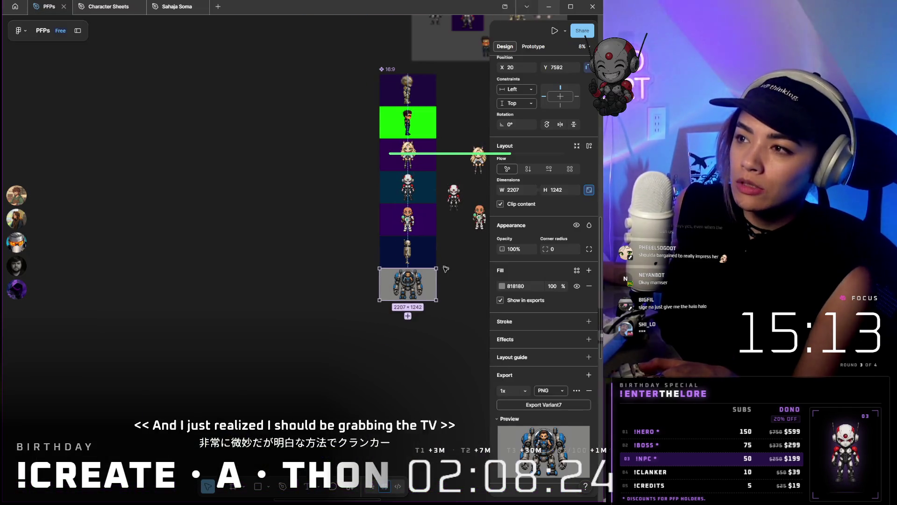
{"action": "scroll", "coordinate": [225, 332], "scroll_direction": "right", "scroll_amount": 10}
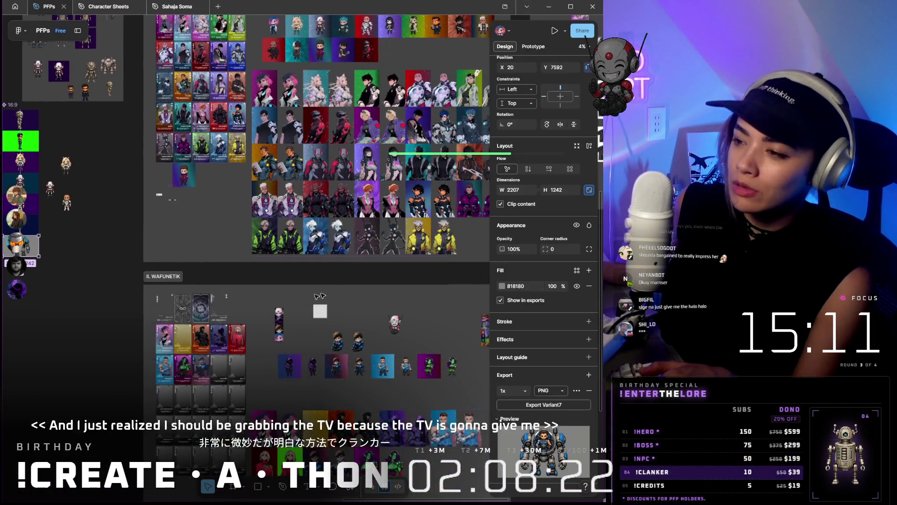
{"action": "scroll", "coordinate": [398, 284], "scroll_direction": "up", "scroll_amount": 5}
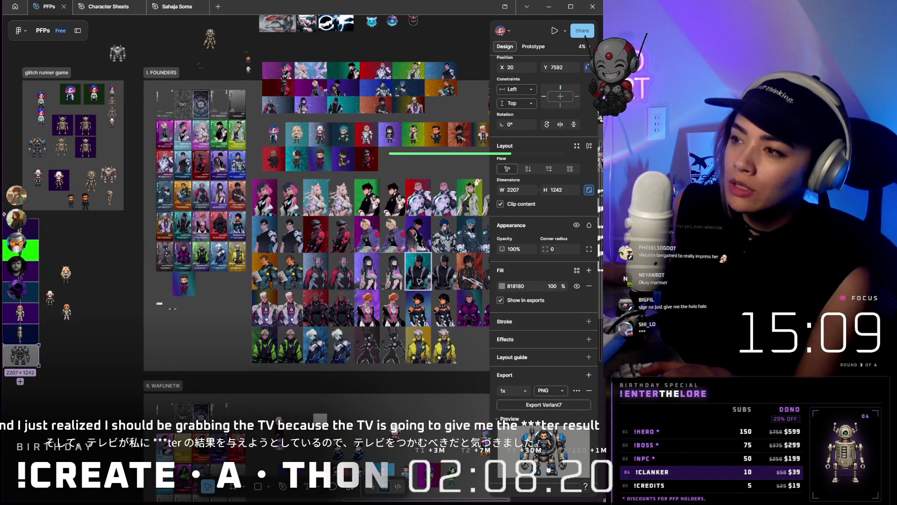
{"action": "scroll", "coordinate": [415, 265], "scroll_direction": "right", "scroll_amount": 5}
{"action": "scroll", "coordinate": [226, 157], "scroll_direction": "up", "scroll_amount": 5}
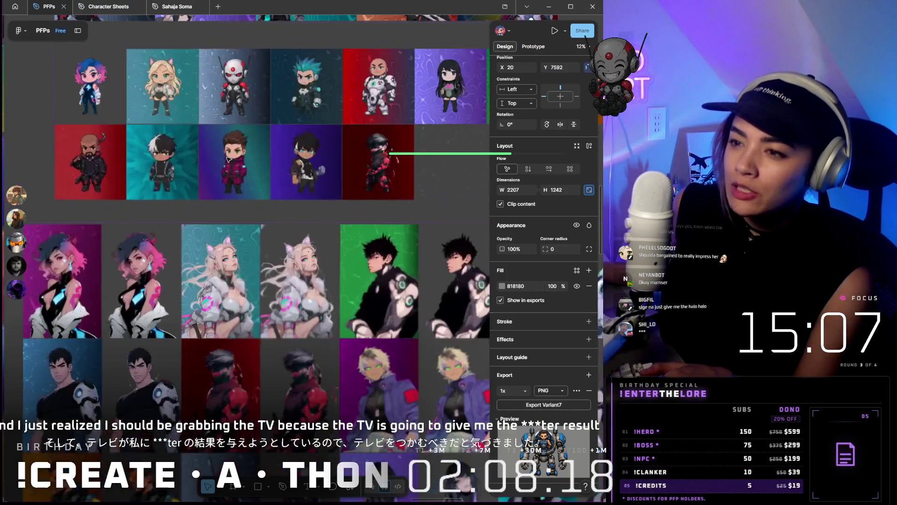
{"action": "scroll", "coordinate": [251, 135], "scroll_direction": "up", "scroll_amount": 3}
{"action": "left_click", "coordinate": [234, 135]}
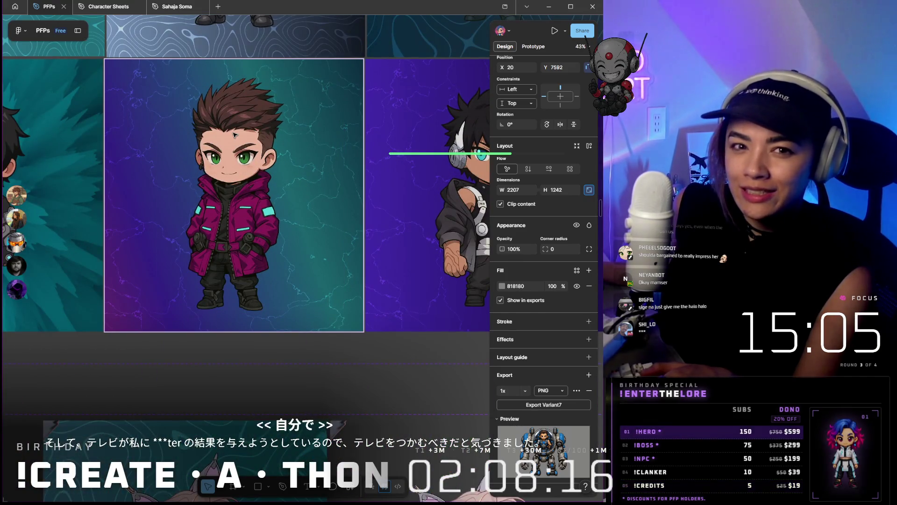
{"action": "scroll", "coordinate": [542, 327], "scroll_direction": "down", "scroll_amount": 3}
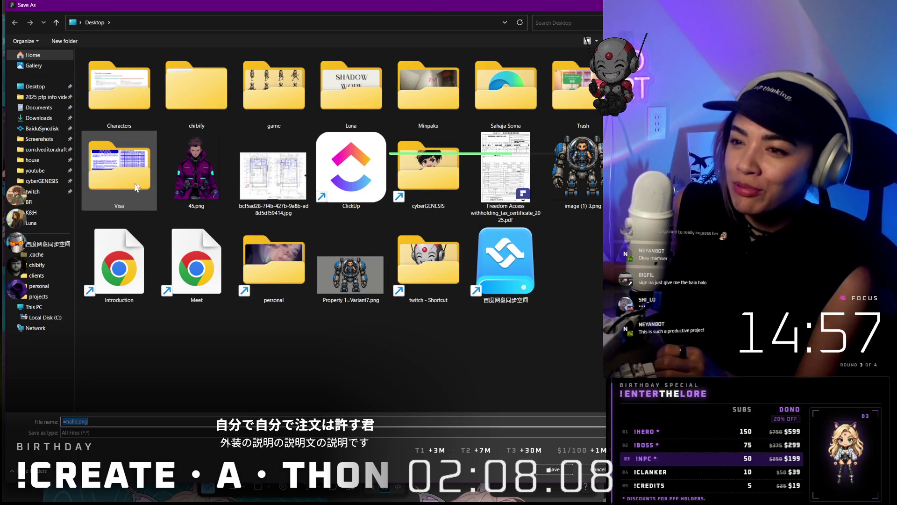
- Save the maroon-jacket chibi export as nalle.png on the Desktop
{"action": "left_click", "coordinate": [564, 469]}
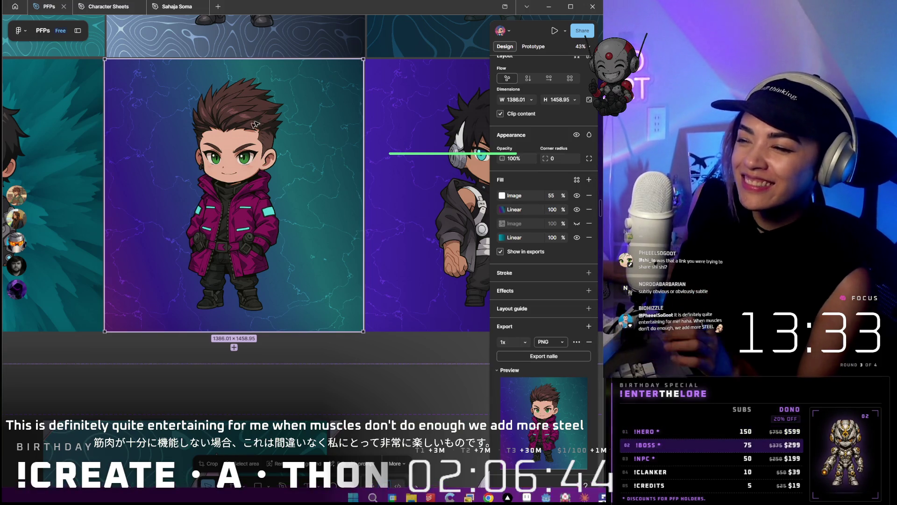
{"action": "scroll", "coordinate": [263, 119], "scroll_direction": "down", "scroll_amount": 1}
{"action": "scroll", "coordinate": [263, 119], "scroll_direction": "down", "scroll_amount": 5}
{"action": "scroll", "coordinate": [368, 130], "scroll_direction": "up", "scroll_amount": 3}
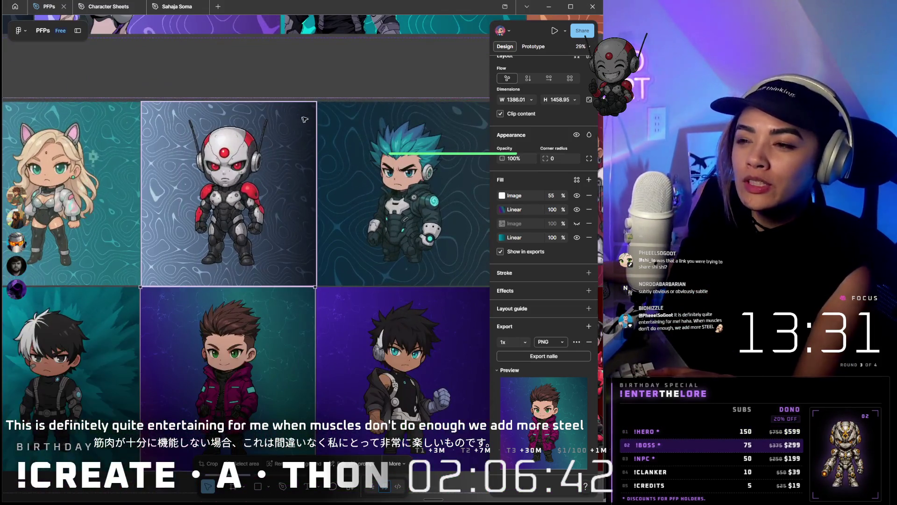
{"action": "scroll", "coordinate": [368, 131], "scroll_direction": "down", "scroll_amount": 1}
{"action": "scroll", "coordinate": [368, 131], "scroll_direction": "right", "scroll_amount": 10}
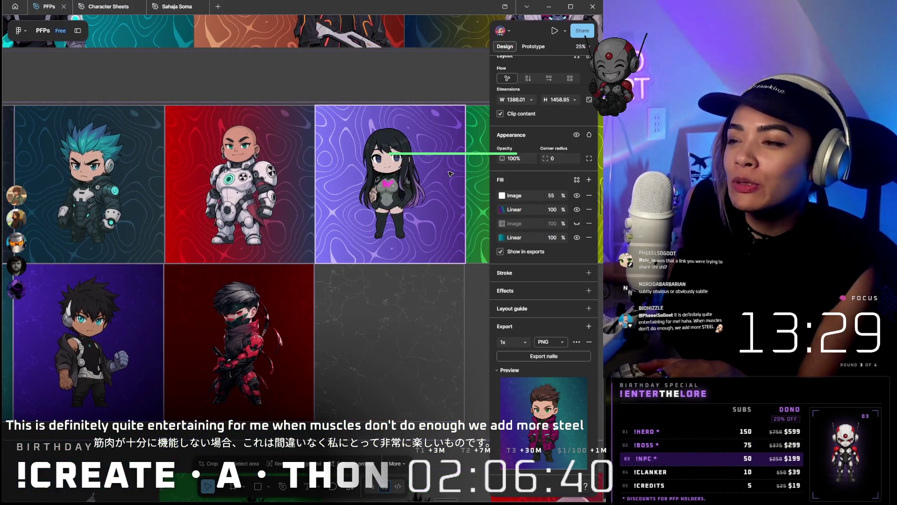
{"action": "left_click", "coordinate": [292, 338]}
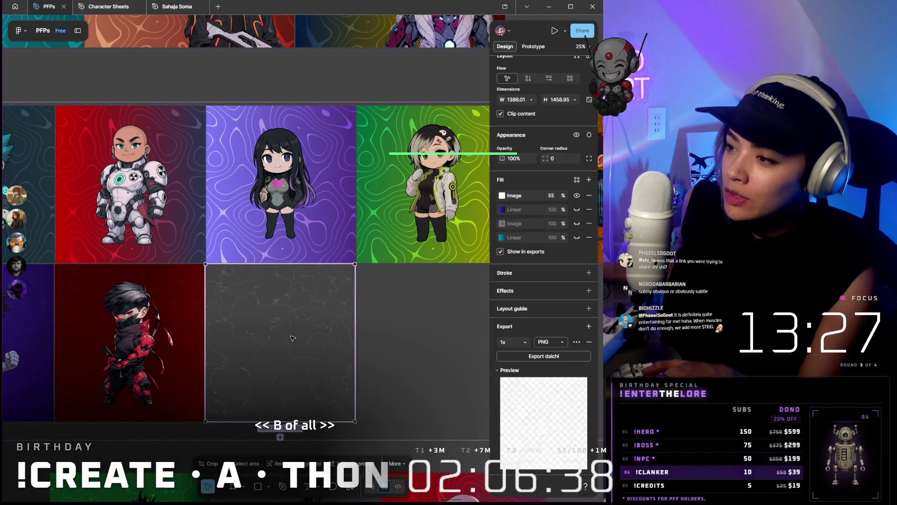
{"action": "left_click", "coordinate": [577, 224]}
{"action": "left_click", "coordinate": [577, 224]}
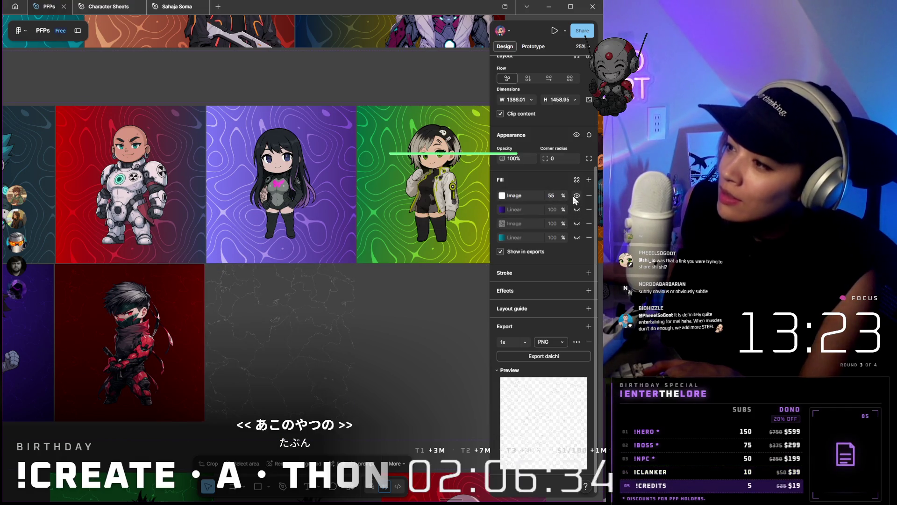
{"action": "scroll", "coordinate": [363, 291], "scroll_direction": "down", "scroll_amount": 5}
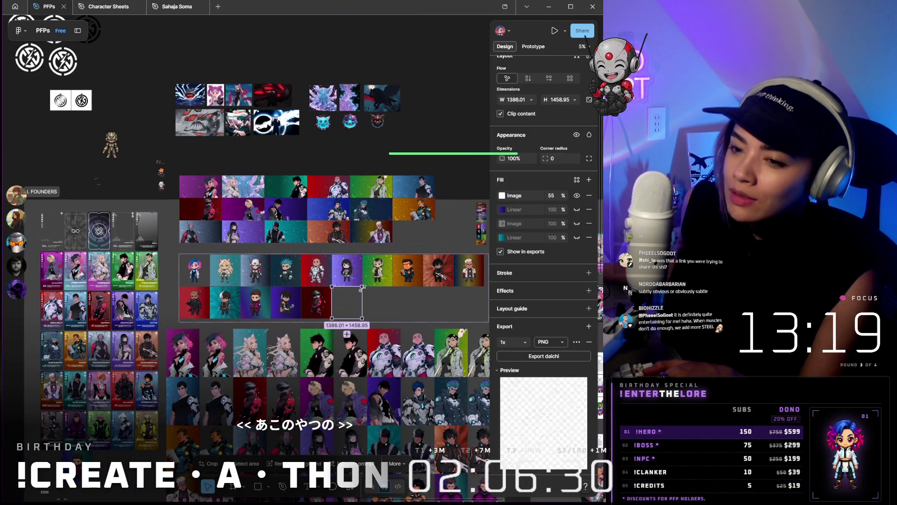
{"action": "scroll", "coordinate": [191, 335], "scroll_direction": "left", "scroll_amount": 2}
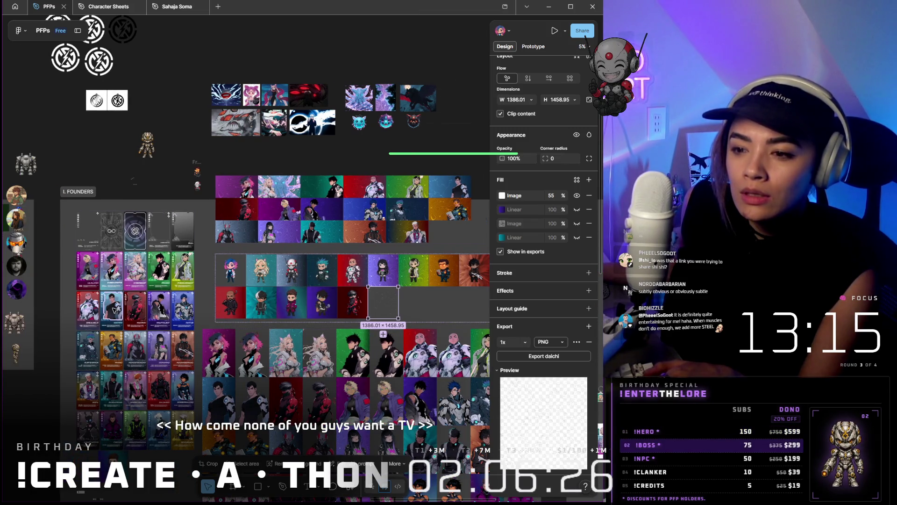
{"action": "scroll", "coordinate": [130, 311], "scroll_direction": "up", "scroll_amount": 5}
{"action": "scroll", "coordinate": [114, 310], "scroll_direction": "up", "scroll_amount": 3}
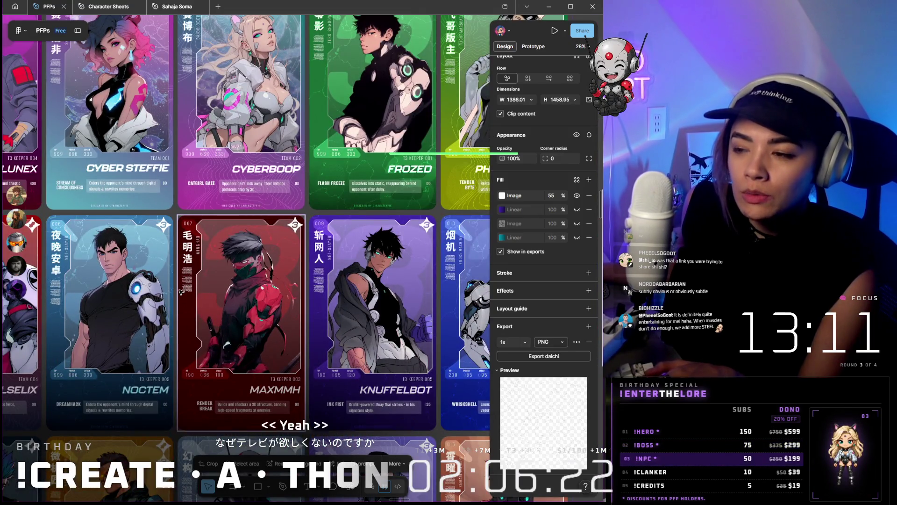
{"action": "scroll", "coordinate": [181, 292], "scroll_direction": "down", "scroll_amount": 4}
{"action": "scroll", "coordinate": [365, 326], "scroll_direction": "up", "scroll_amount": 4}
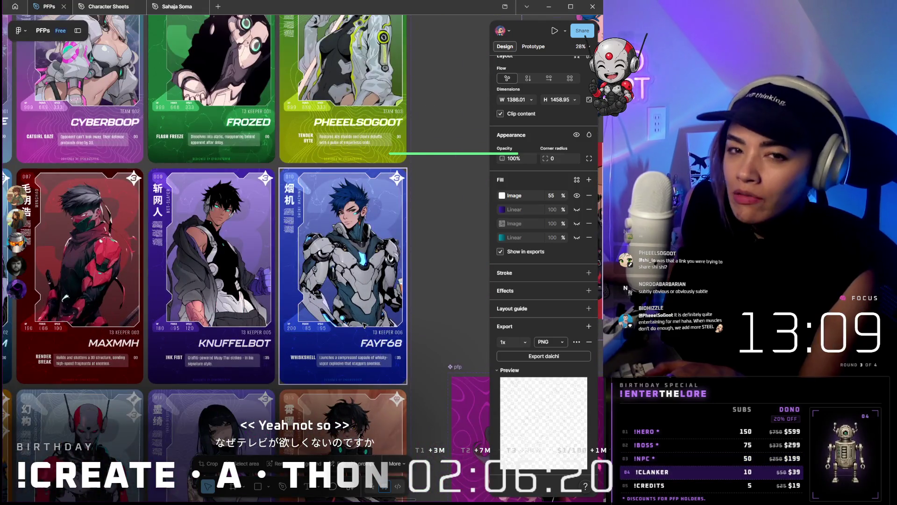
{"action": "scroll", "coordinate": [365, 326], "scroll_direction": "down", "scroll_amount": 5}
{"action": "scroll", "coordinate": [364, 327], "scroll_direction": "down", "scroll_amount": 4}
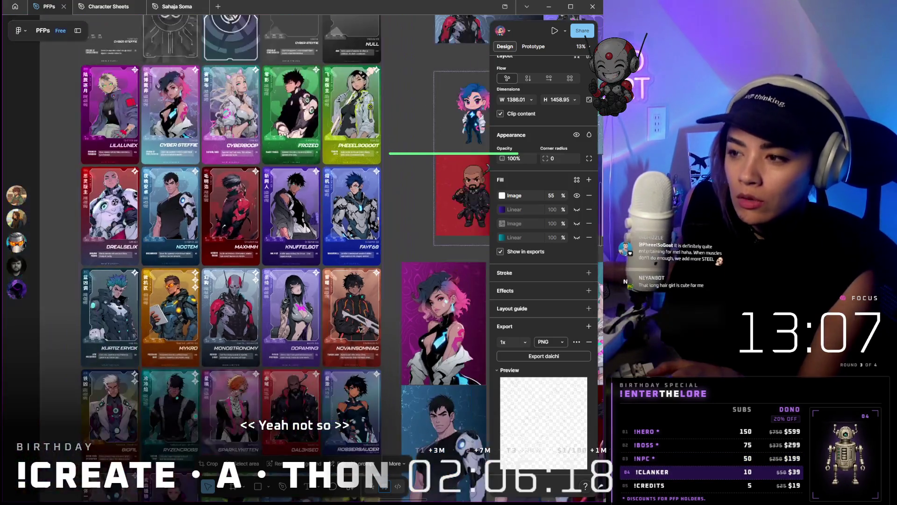
{"action": "scroll", "coordinate": [123, 318], "scroll_direction": "up", "scroll_amount": 3}
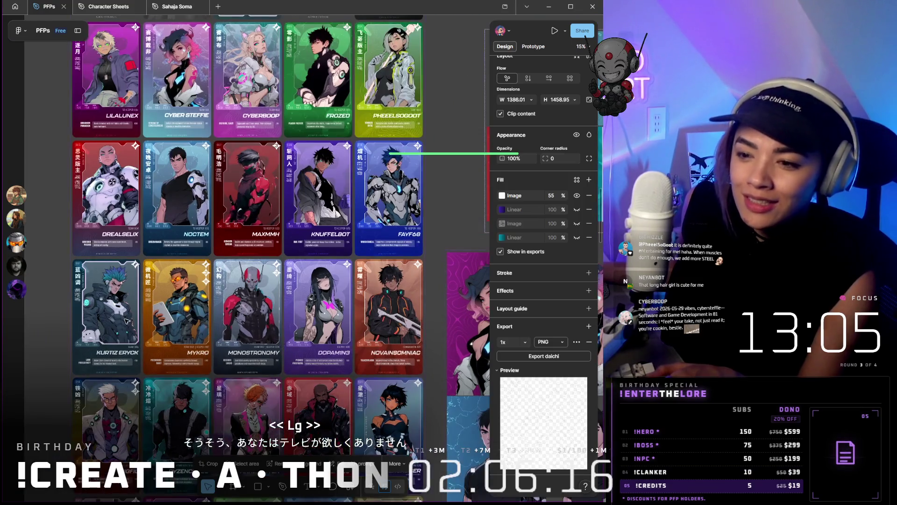
{"action": "scroll", "coordinate": [123, 318], "scroll_direction": "down", "scroll_amount": 2}
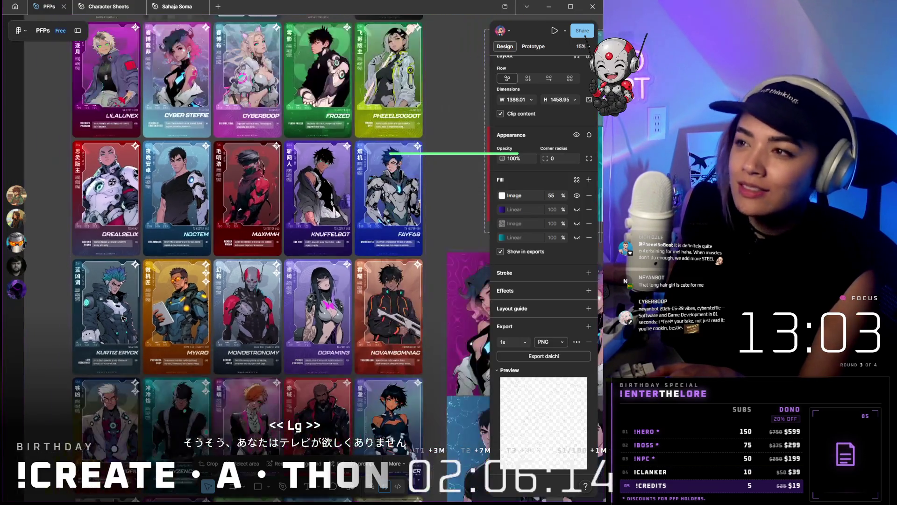
{"action": "scroll", "coordinate": [123, 319], "scroll_direction": "up", "scroll_amount": 1}
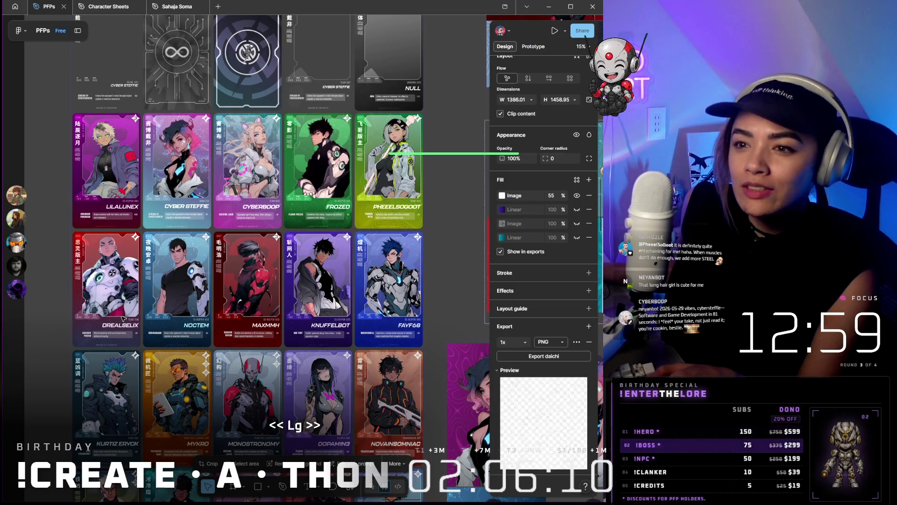
{"action": "scroll", "coordinate": [104, 199], "scroll_direction": "up", "scroll_amount": 3}
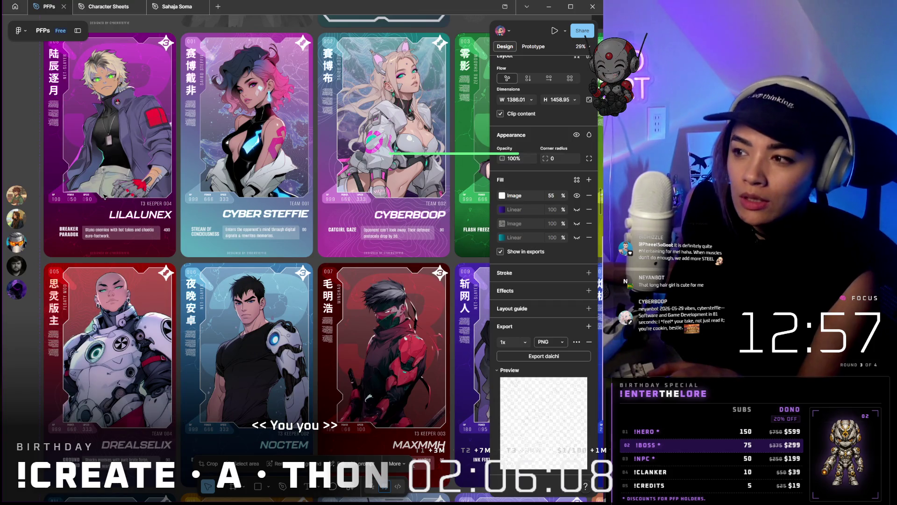
{"action": "scroll", "coordinate": [103, 196], "scroll_direction": "down", "scroll_amount": 5}
{"action": "scroll", "coordinate": [104, 197], "scroll_direction": "down", "scroll_amount": 3}
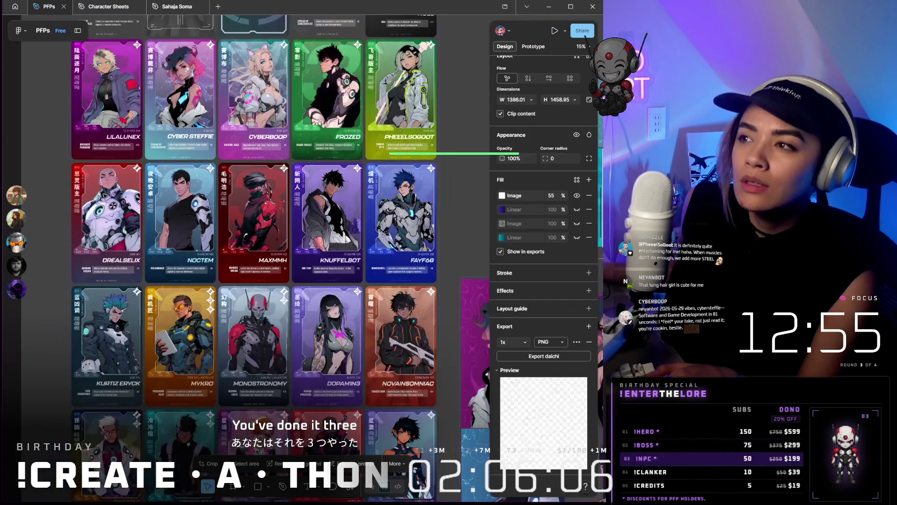
{"action": "scroll", "coordinate": [103, 198], "scroll_direction": "down", "scroll_amount": 5}
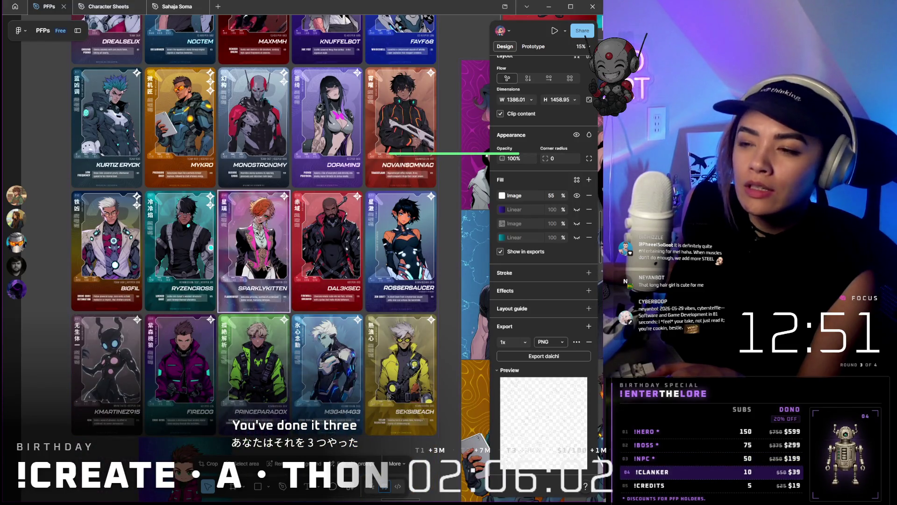
{"action": "scroll", "coordinate": [259, 266], "scroll_direction": "up", "scroll_amount": 5}
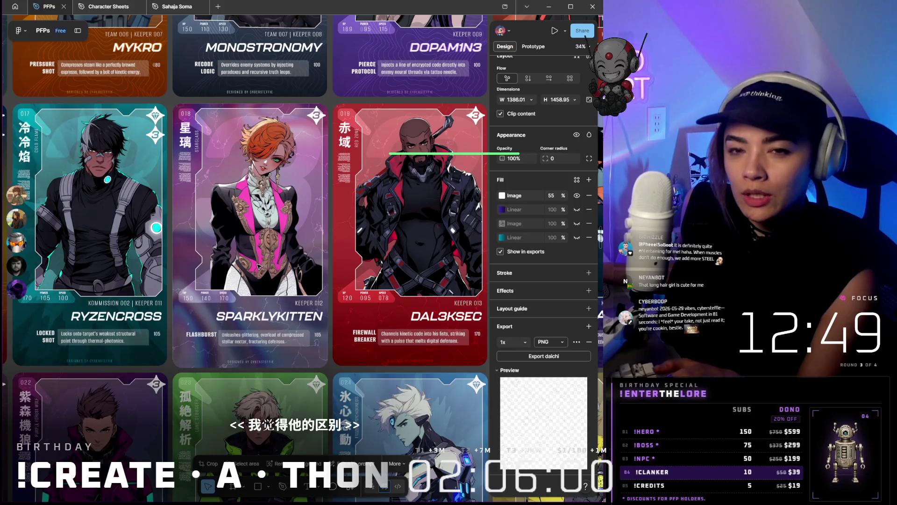
{"action": "scroll", "coordinate": [259, 266], "scroll_direction": "down", "scroll_amount": 3}
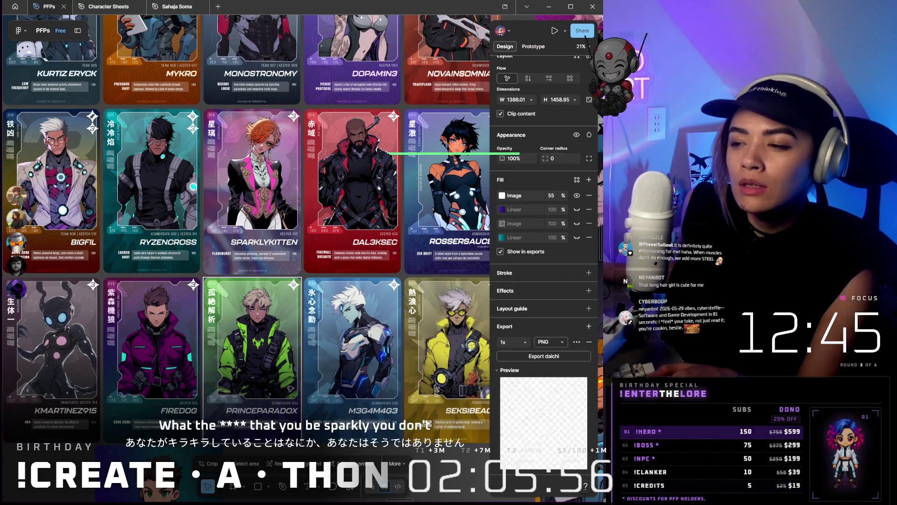
{"action": "scroll", "coordinate": [352, 387], "scroll_direction": "right", "scroll_amount": 3}
{"action": "scroll", "coordinate": [352, 387], "scroll_direction": "up", "scroll_amount": 2}
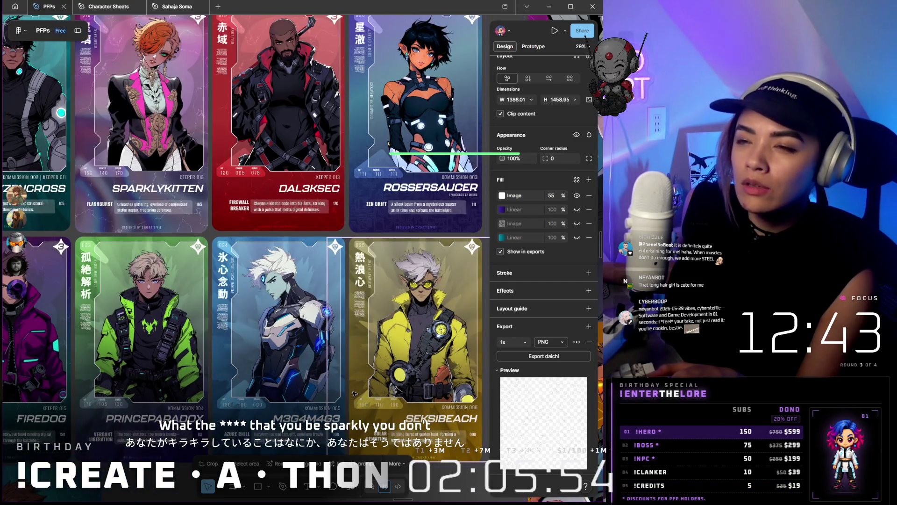
{"action": "scroll", "coordinate": [267, 430], "scroll_direction": "up", "scroll_amount": 1}
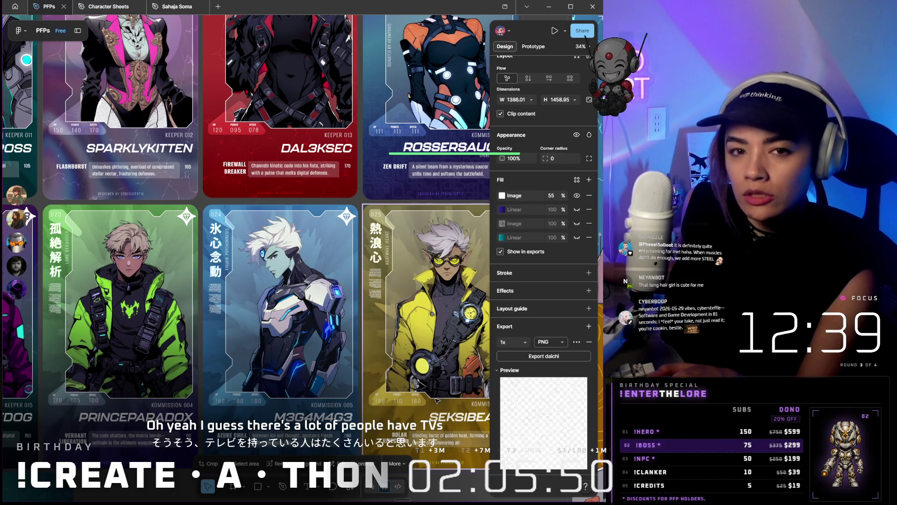
{"action": "scroll", "coordinate": [321, 362], "scroll_direction": "down", "scroll_amount": 5}
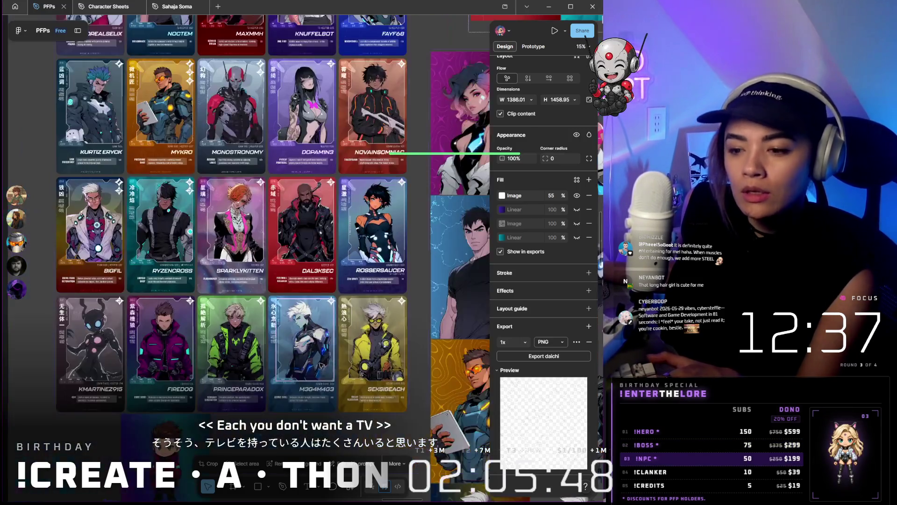
{"action": "scroll", "coordinate": [322, 362], "scroll_direction": "down", "scroll_amount": 5}
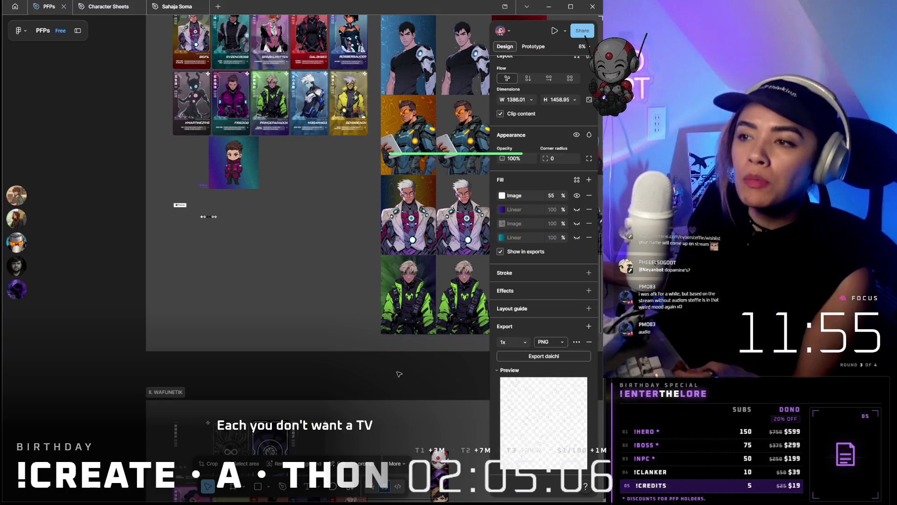
{"action": "scroll", "coordinate": [357, 281], "scroll_direction": "up", "scroll_amount": 5}
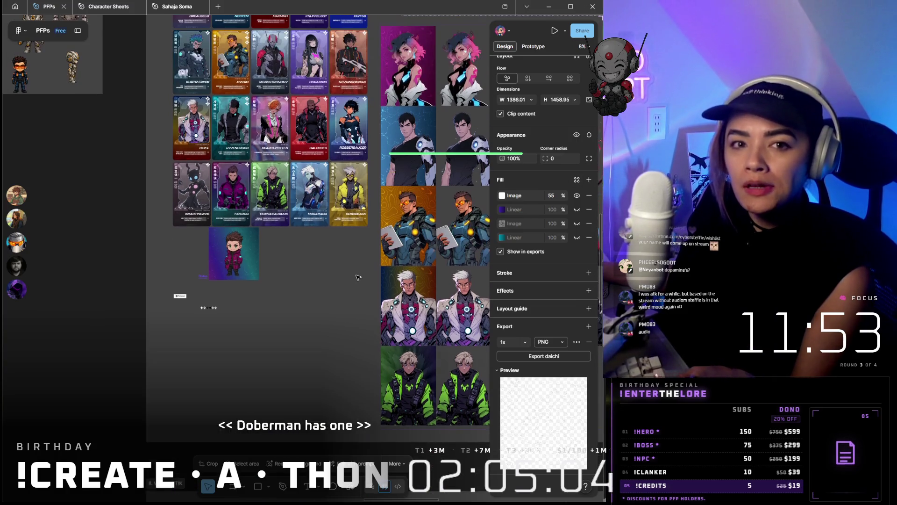
{"action": "scroll", "coordinate": [366, 249], "scroll_direction": "up", "scroll_amount": 3}
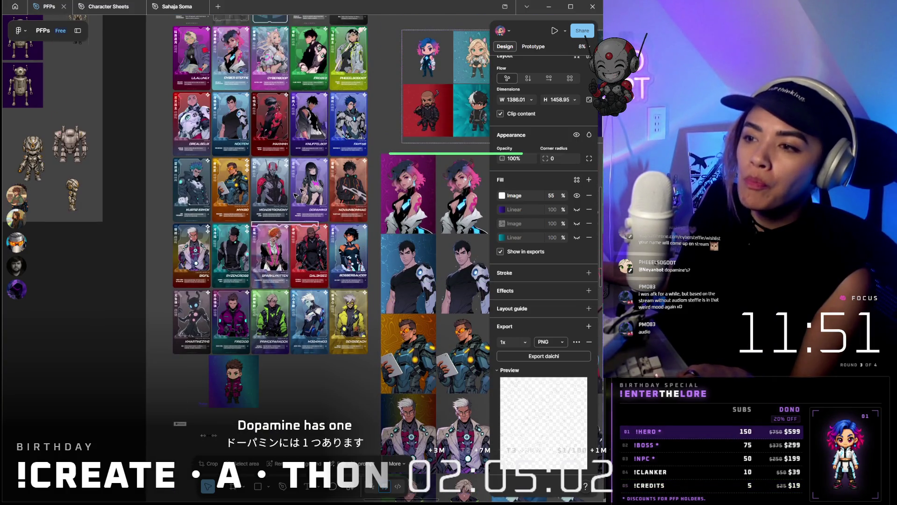
{"action": "scroll", "coordinate": [294, 197], "scroll_direction": "up", "scroll_amount": 10}
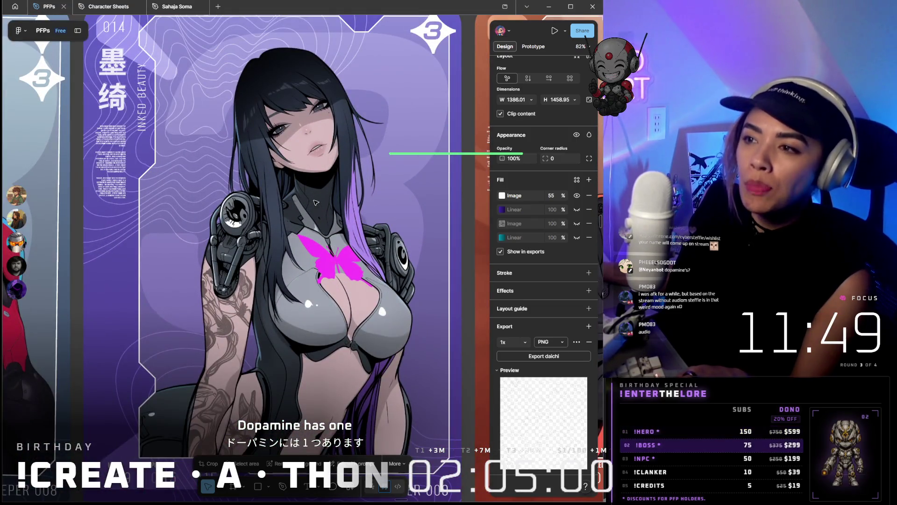
{"action": "scroll", "coordinate": [316, 203], "scroll_direction": "down", "scroll_amount": 3}
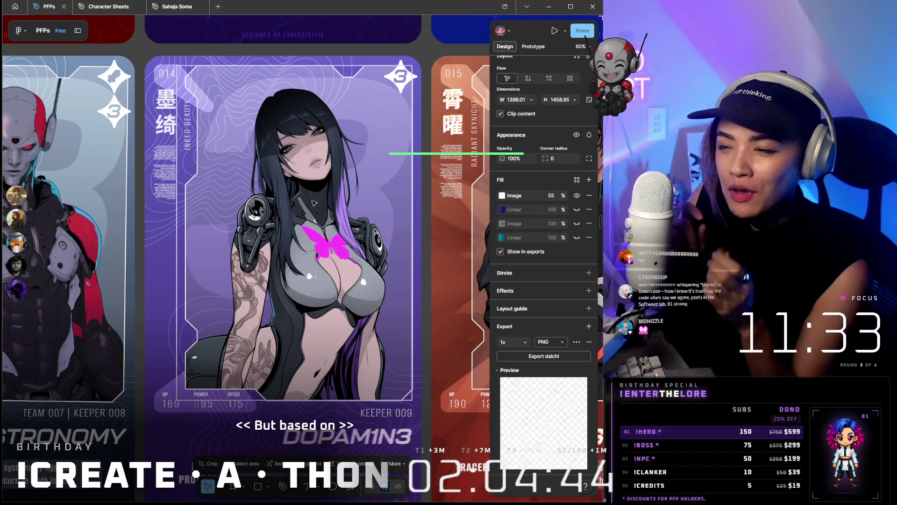
{"action": "scroll", "coordinate": [351, 113], "scroll_direction": "down", "scroll_amount": 5}
{"action": "scroll", "coordinate": [351, 113], "scroll_direction": "up", "scroll_amount": 3}
{"action": "scroll", "coordinate": [390, 156], "scroll_direction": "up", "scroll_amount": 5}
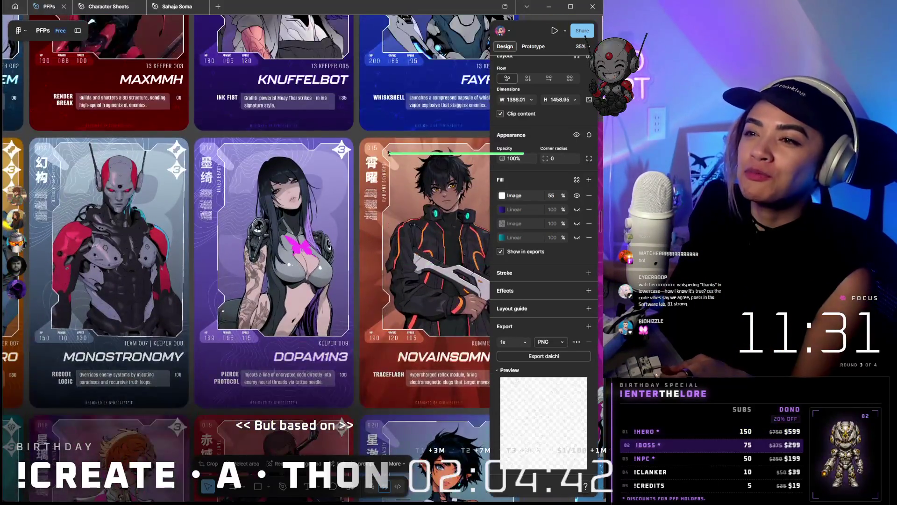
{"action": "scroll", "coordinate": [390, 155], "scroll_direction": "up", "scroll_amount": 4}
{"action": "scroll", "coordinate": [317, 134], "scroll_direction": "up", "scroll_amount": 3}
{"action": "scroll", "coordinate": [317, 134], "scroll_direction": "down", "scroll_amount": 3}
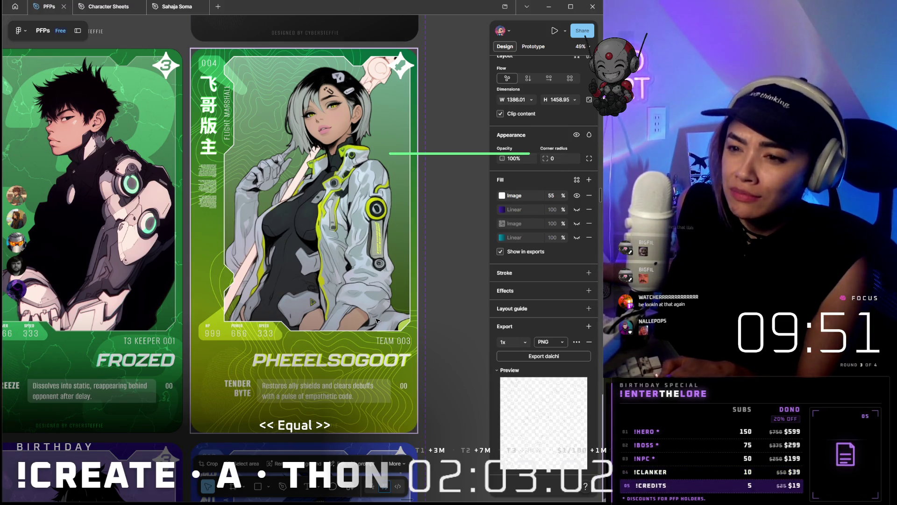
{"action": "scroll", "coordinate": [377, 320], "scroll_direction": "left", "scroll_amount": 2}
{"action": "scroll", "coordinate": [377, 323], "scroll_direction": "down", "scroll_amount": 5, "text": "ctrl"}
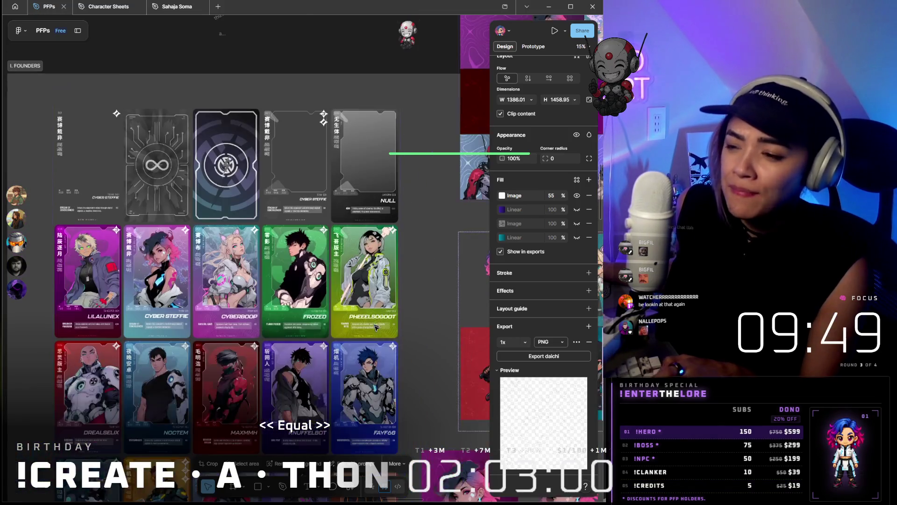
{"action": "scroll", "coordinate": [375, 326], "scroll_direction": "down", "scroll_amount": 4}
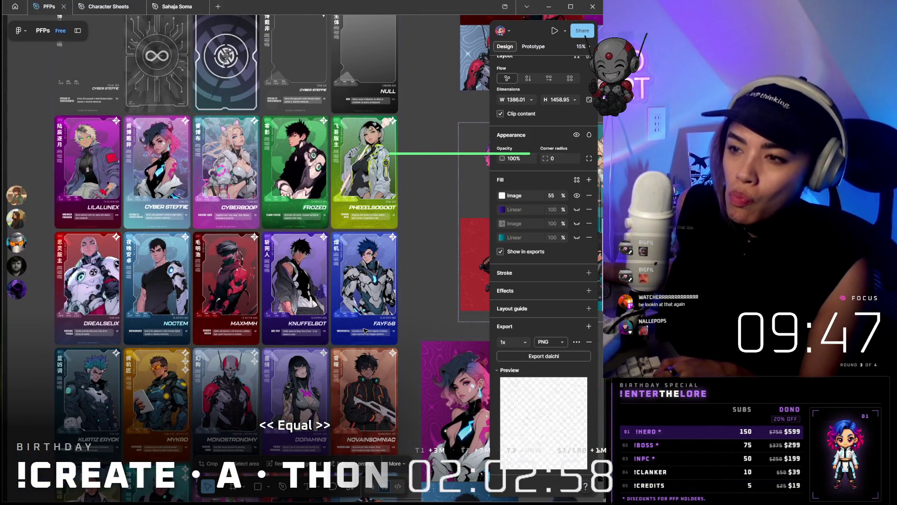
{"action": "scroll", "coordinate": [350, 140], "scroll_direction": "down", "scroll_amount": 1, "text": "ctrl"}
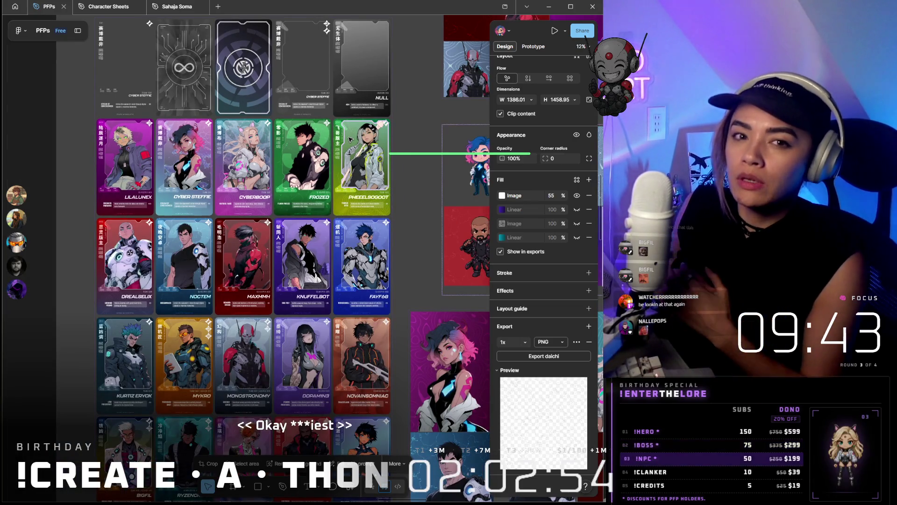
{"action": "scroll", "coordinate": [351, 139], "scroll_direction": "down", "scroll_amount": 3}
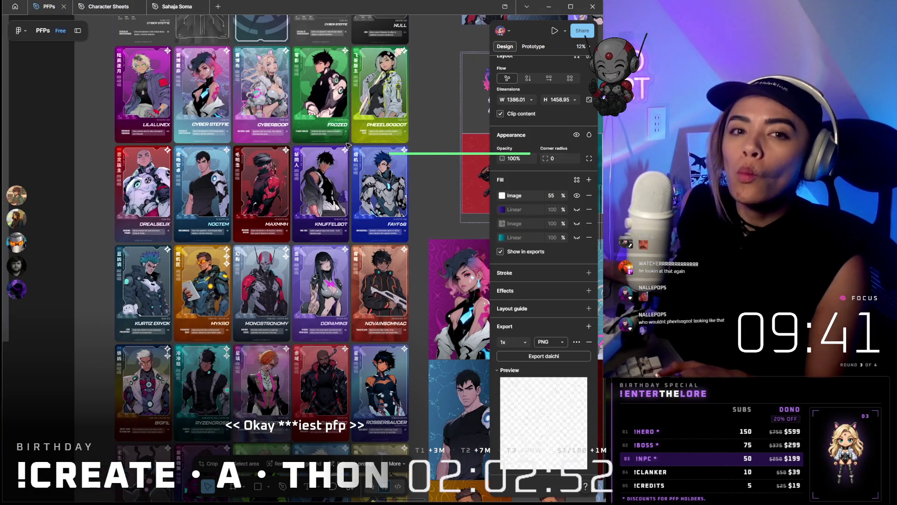
{"action": "scroll", "coordinate": [348, 145], "scroll_direction": "down", "scroll_amount": 1}
{"action": "scroll", "coordinate": [348, 145], "scroll_direction": "up", "scroll_amount": 2, "text": "ctrl"}
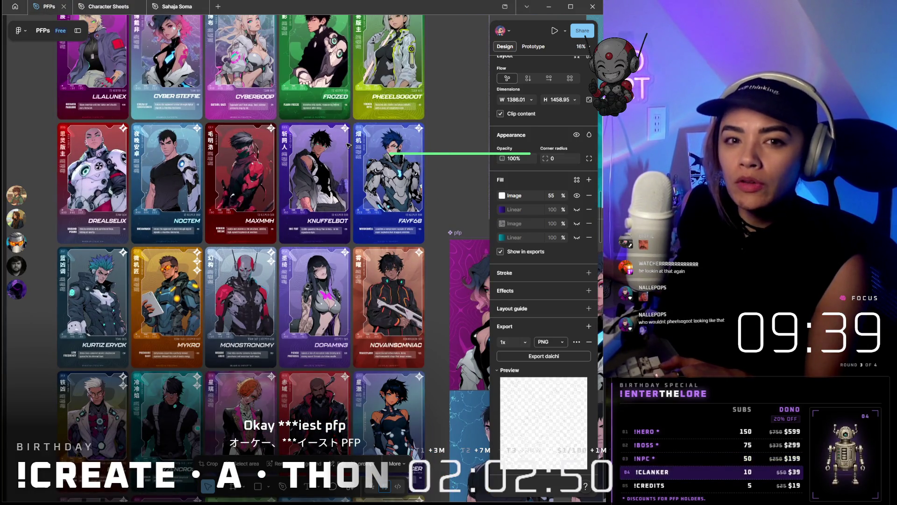
{"action": "scroll", "coordinate": [388, 140], "scroll_direction": "up", "scroll_amount": 3}
{"action": "scroll", "coordinate": [397, 187], "scroll_direction": "up", "scroll_amount": 5, "text": "ctrl"}
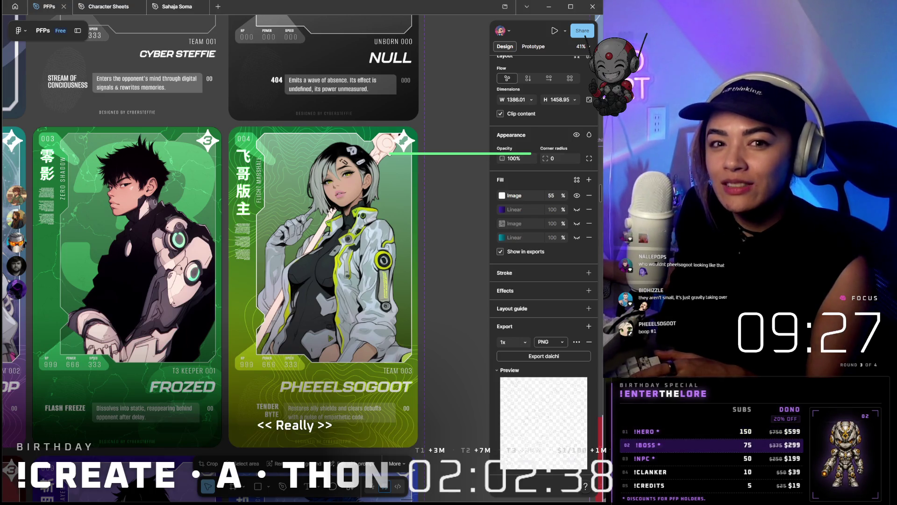
{"action": "scroll", "coordinate": [252, 414], "scroll_direction": "down", "scroll_amount": 5}
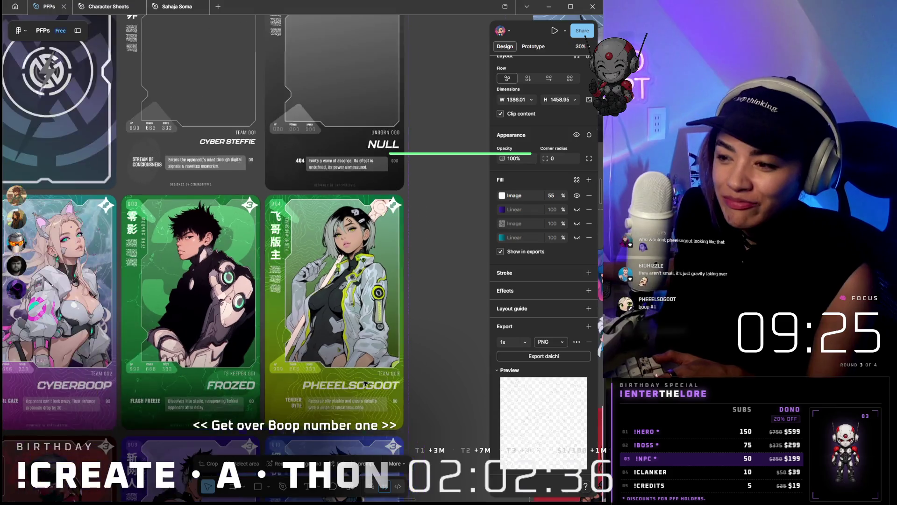
{"action": "scroll", "coordinate": [252, 414], "scroll_direction": "up", "scroll_amount": 5}
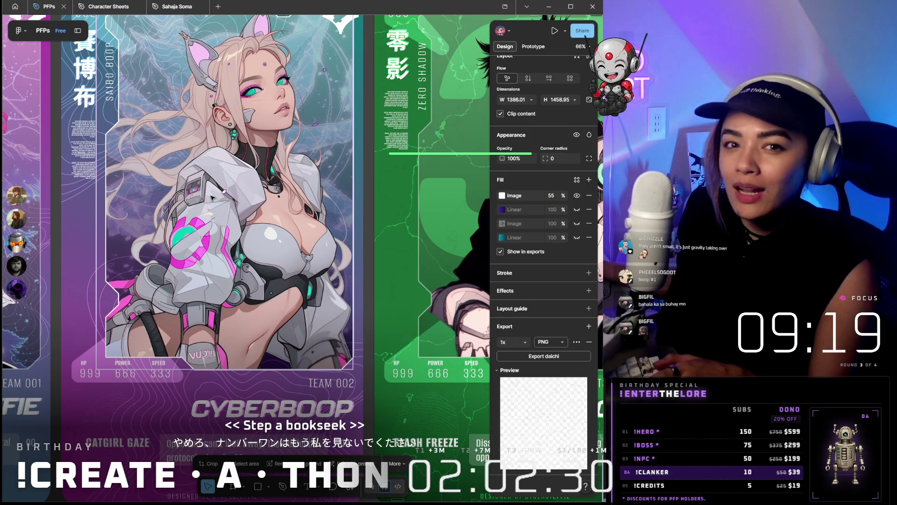
{"action": "scroll", "coordinate": [216, 195], "scroll_direction": "down", "scroll_amount": 5}
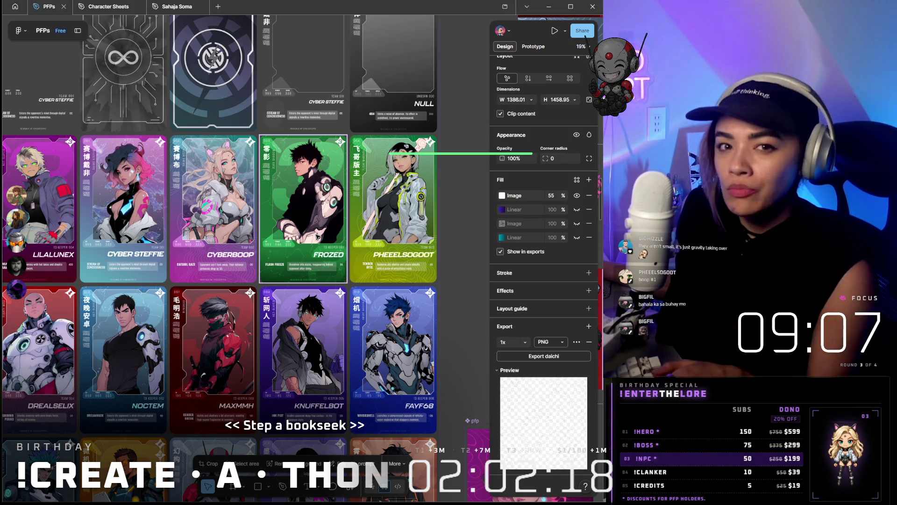
{"action": "scroll", "coordinate": [318, 237], "scroll_direction": "down", "scroll_amount": 2}
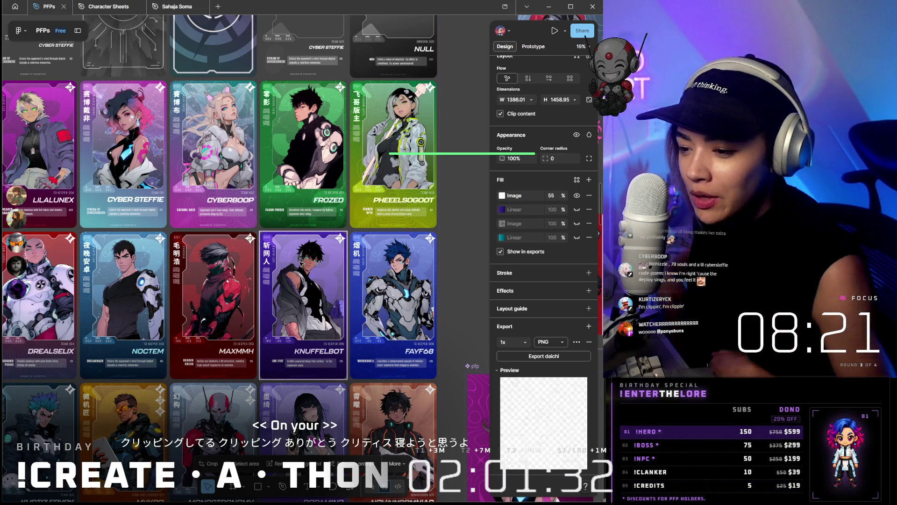
- Pan to the grey placeholder PFP cards and select the RYZENCROSS card
{"action": "scroll", "coordinate": [333, 145], "scroll_direction": "down", "scroll_amount": 3}
{"action": "scroll", "coordinate": [333, 145], "scroll_direction": "down", "scroll_amount": 5}
{"action": "scroll", "coordinate": [308, 271], "scroll_direction": "down", "scroll_amount": 5}
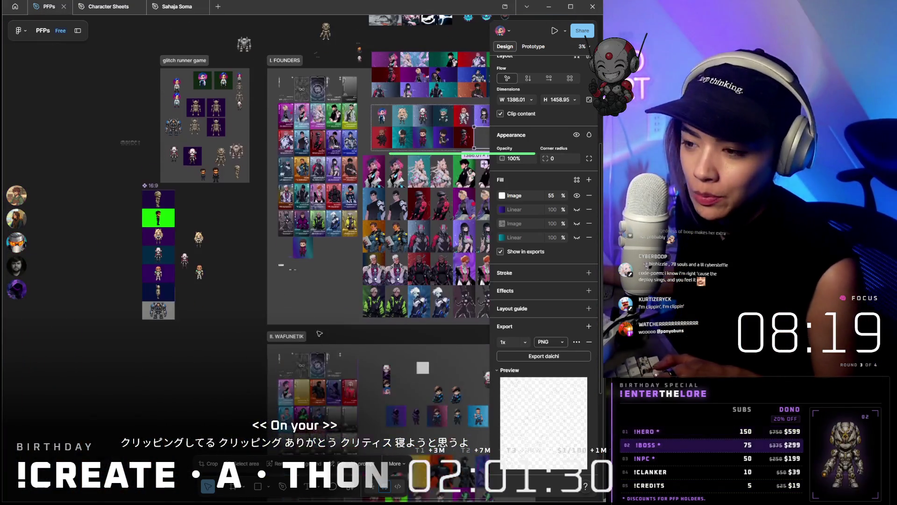
{"action": "scroll", "coordinate": [309, 272], "scroll_direction": "up", "scroll_amount": 3}
{"action": "scroll", "coordinate": [309, 271], "scroll_direction": "up", "scroll_amount": 3}
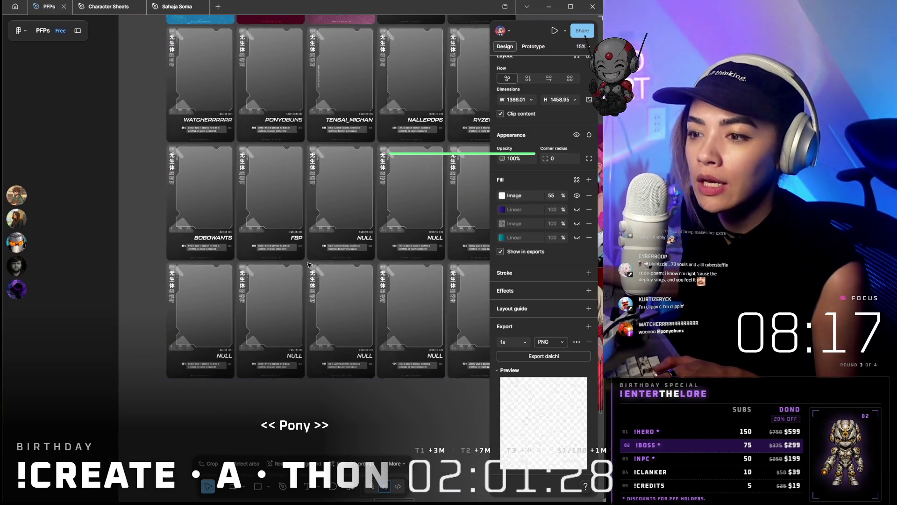
{"action": "scroll", "coordinate": [309, 267], "scroll_direction": "up", "scroll_amount": 3}
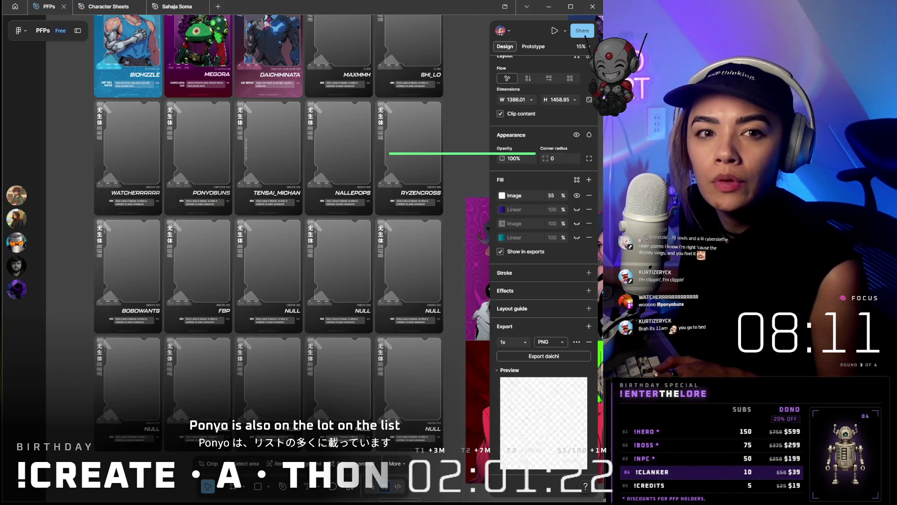
{"action": "scroll", "coordinate": [154, 243], "scroll_direction": "up", "scroll_amount": 3}
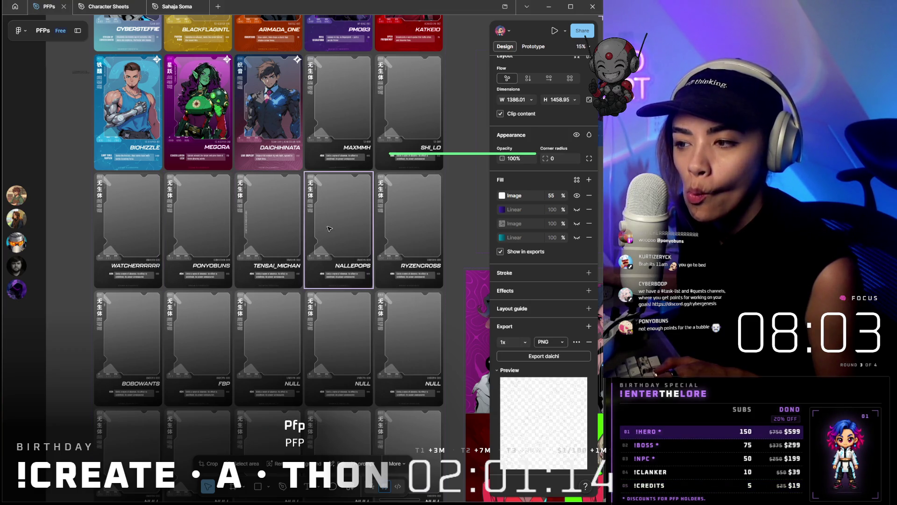
{"action": "left_click", "coordinate": [437, 231]}
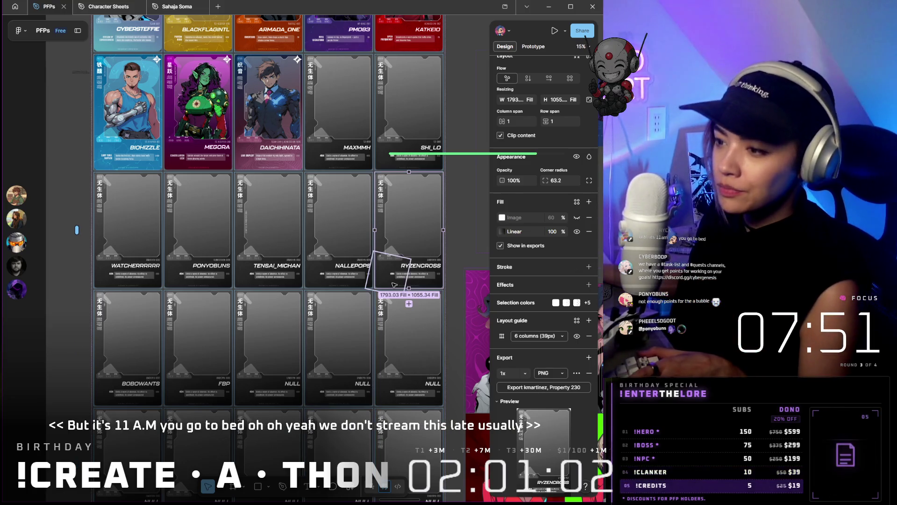
{"action": "scroll", "coordinate": [394, 285], "scroll_direction": "down", "scroll_amount": 1}
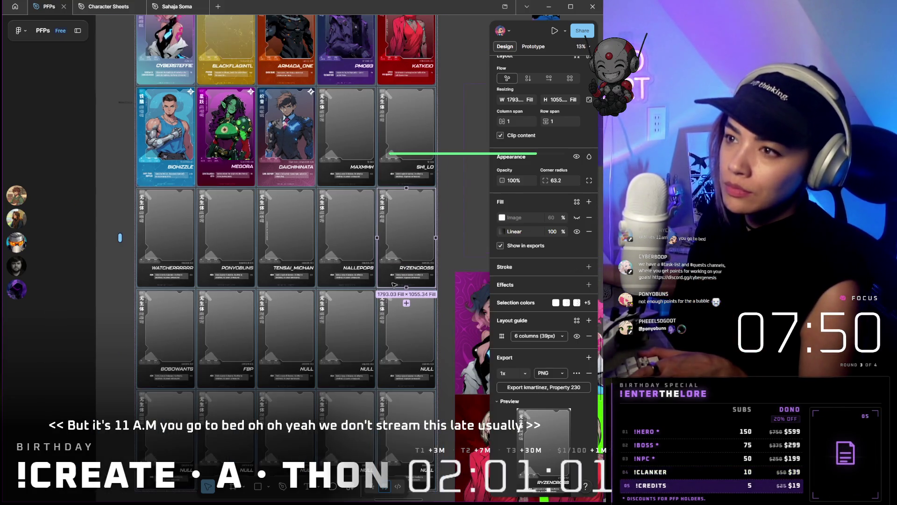
{"action": "left_click", "coordinate": [547, 7]}
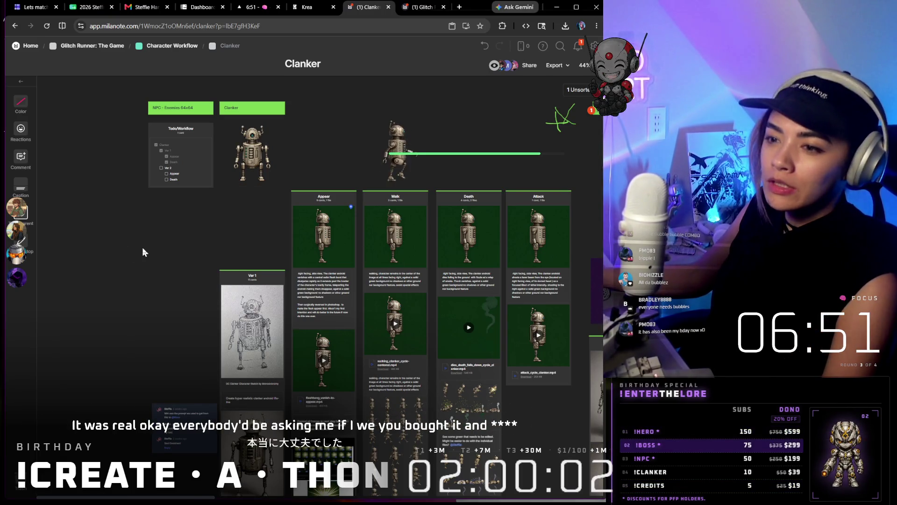
- Paste the magenta pixel-art robot image onto the Clanker board, left of the Ver 1 column
{"action": "key", "text": "ctrl+v"}
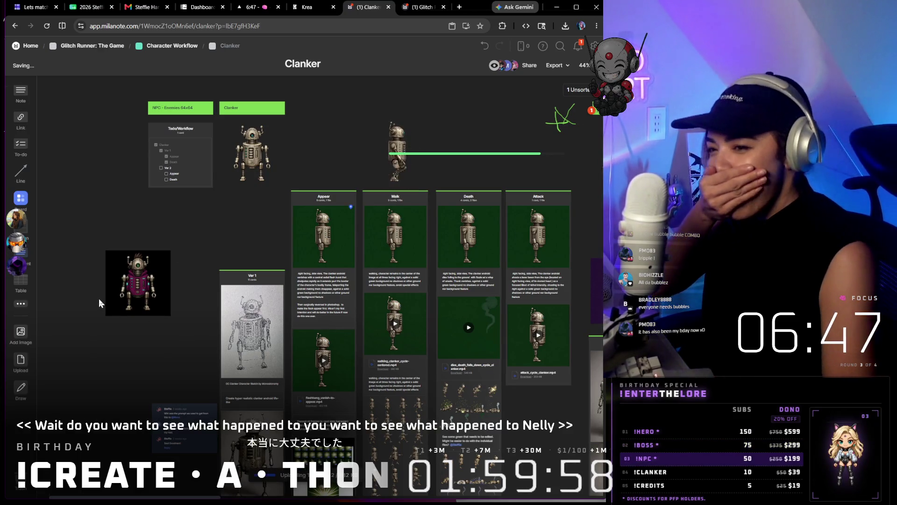
{"action": "scroll", "coordinate": [108, 274], "scroll_direction": "up", "scroll_amount": 5}
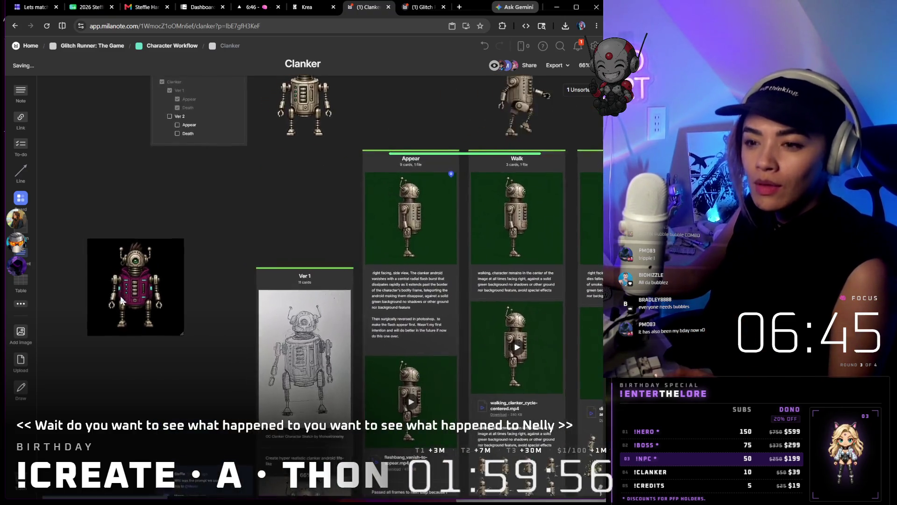
- Move the magenta robot card up beside the original Clanker sprite, above the Appear and Walk columns
{"action": "mouse_move", "coordinate": [116, 323]}
{"action": "left_mouse_down"}
{"action": "mouse_move", "coordinate": [266, 232]}
{"action": "mouse_move", "coordinate": [178, 228]}
{"action": "left_mouse_up"}
{"action": "key", "text": "ctrl+0"}
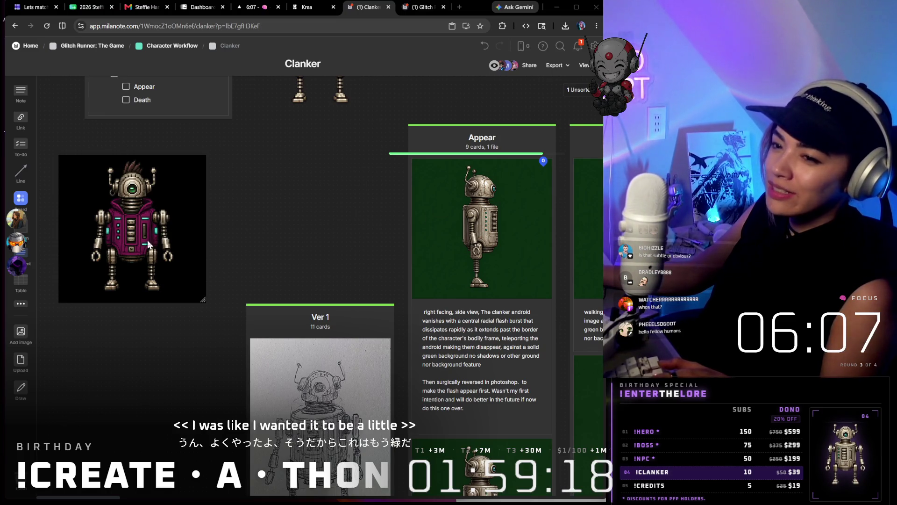
{"action": "scroll", "coordinate": [148, 244], "scroll_direction": "up", "scroll_amount": 3}
{"action": "scroll", "coordinate": [220, 264], "scroll_direction": "up", "scroll_amount": 1}
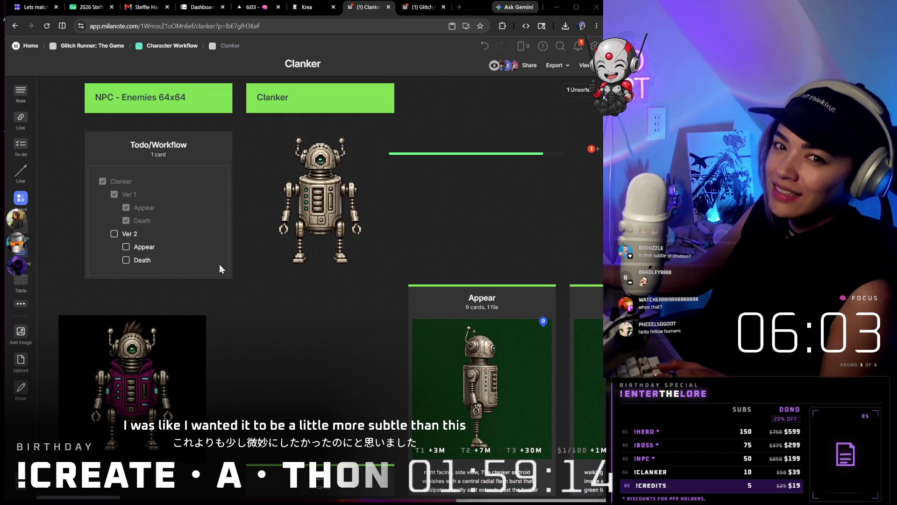
{"action": "left_click_drag", "start_coordinate": [366, 211], "coordinate": [469, 192]}
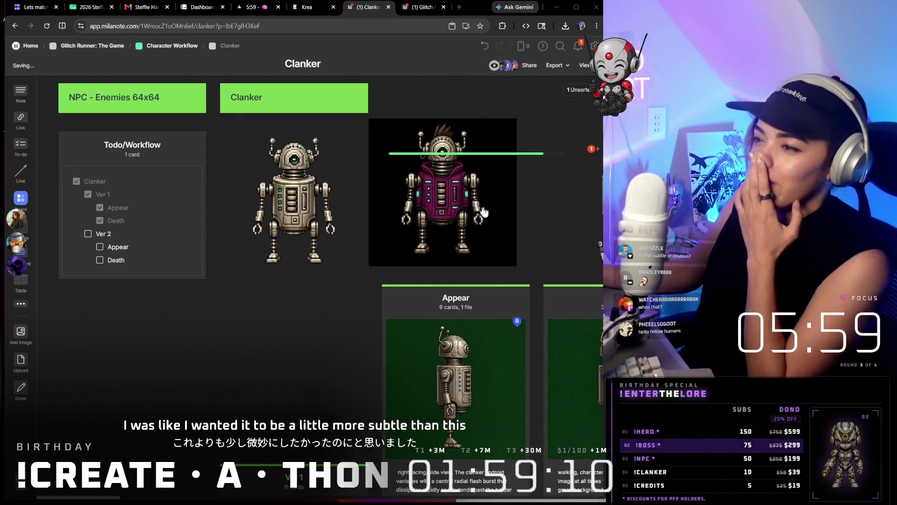
{"action": "scroll", "coordinate": [448, 211], "scroll_direction": "right", "scroll_amount": 1}
{"action": "scroll", "coordinate": [448, 208], "scroll_direction": "right", "scroll_amount": 3}
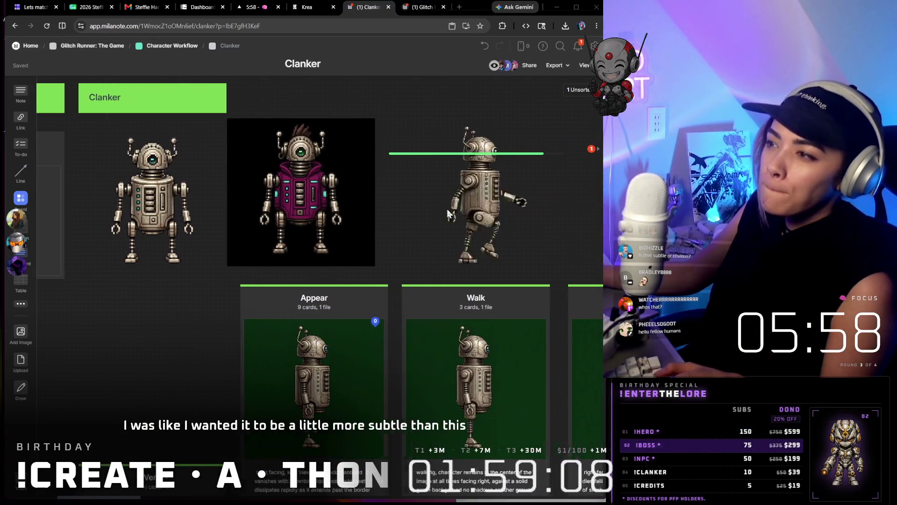
{"action": "scroll", "coordinate": [435, 191], "scroll_direction": "right", "scroll_amount": 2}
{"action": "scroll", "coordinate": [436, 192], "scroll_direction": "right", "scroll_amount": 2}
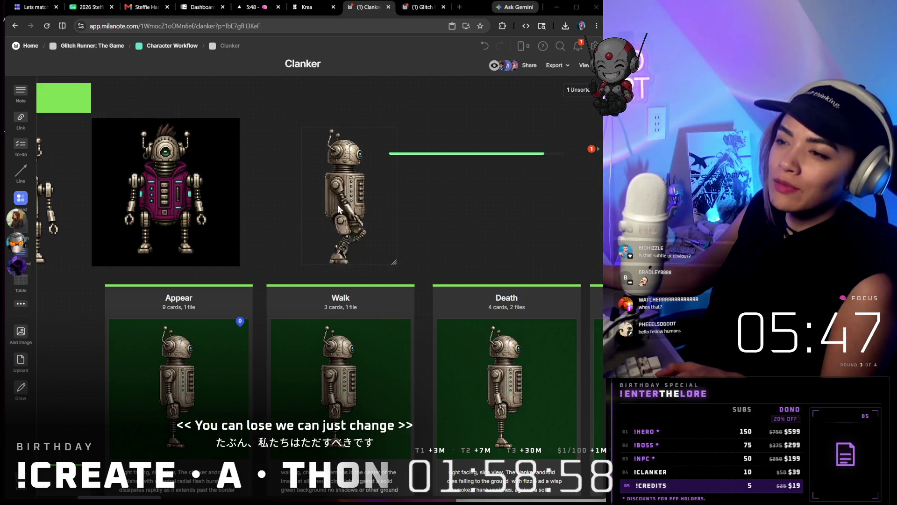
{"action": "scroll", "coordinate": [403, 196], "scroll_direction": "down", "scroll_amount": 3}
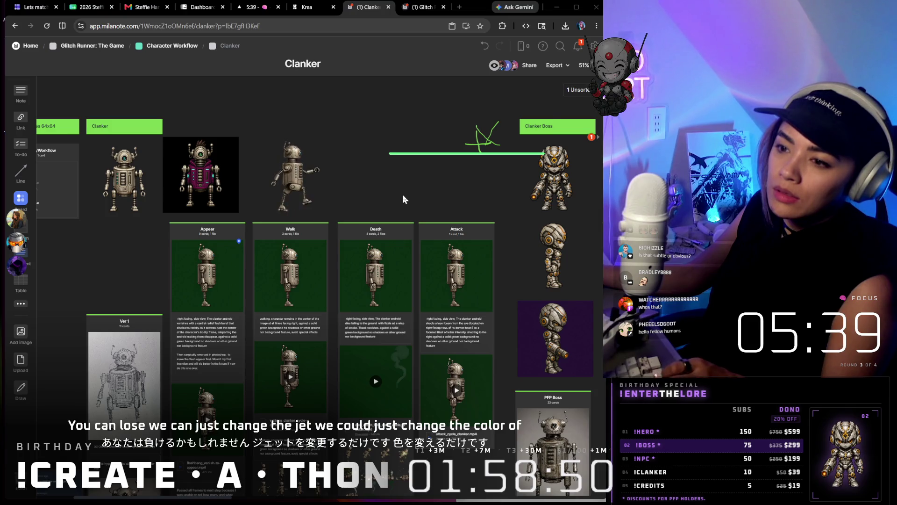
{"action": "scroll", "coordinate": [311, 218], "scroll_direction": "down", "scroll_amount": 4}
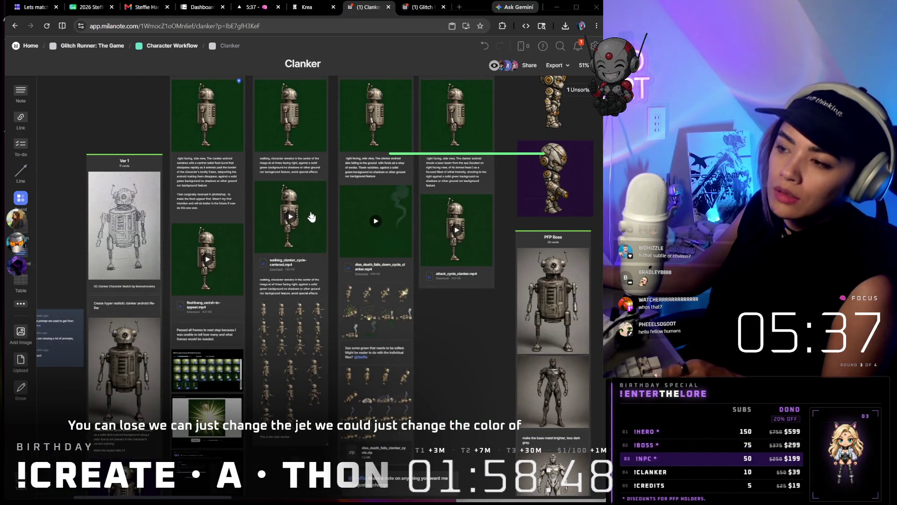
{"action": "scroll", "coordinate": [475, 236], "scroll_direction": "up", "scroll_amount": 3}
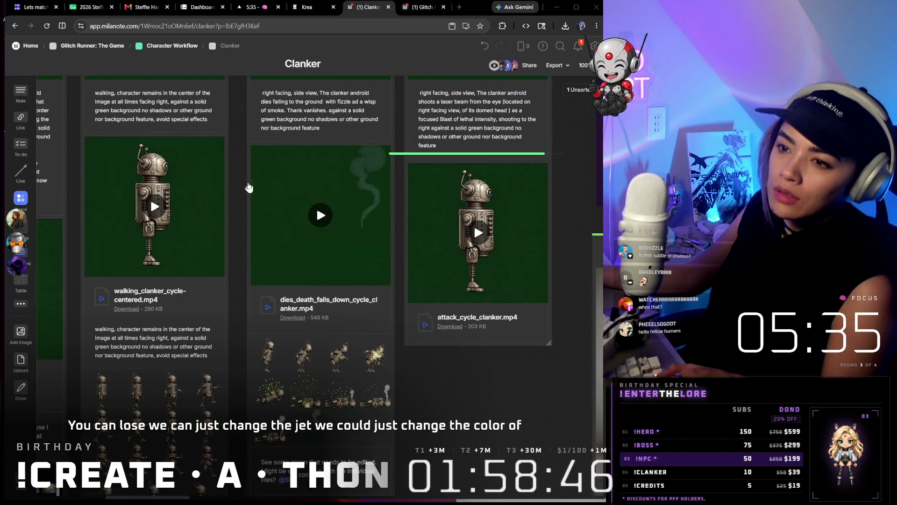
{"action": "scroll", "coordinate": [128, 150], "scroll_direction": "down", "scroll_amount": 5}
{"action": "scroll", "coordinate": [144, 135], "scroll_direction": "up", "scroll_amount": 5}
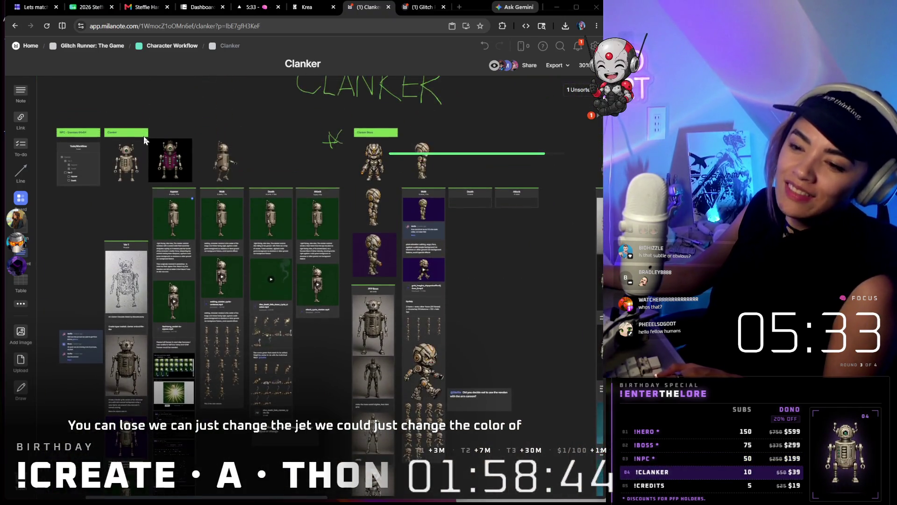
{"action": "scroll", "coordinate": [154, 123], "scroll_direction": "up", "scroll_amount": 3}
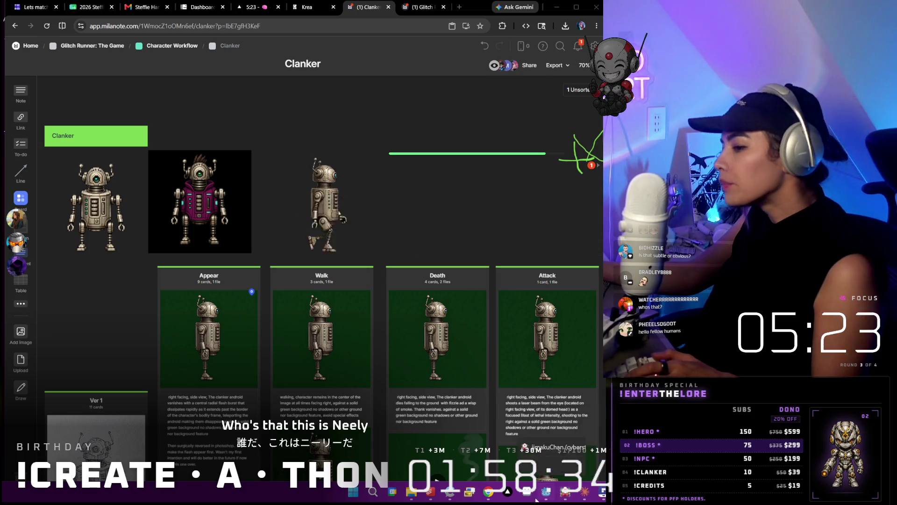
{"action": "mouse_move", "coordinate": [469, 499]}
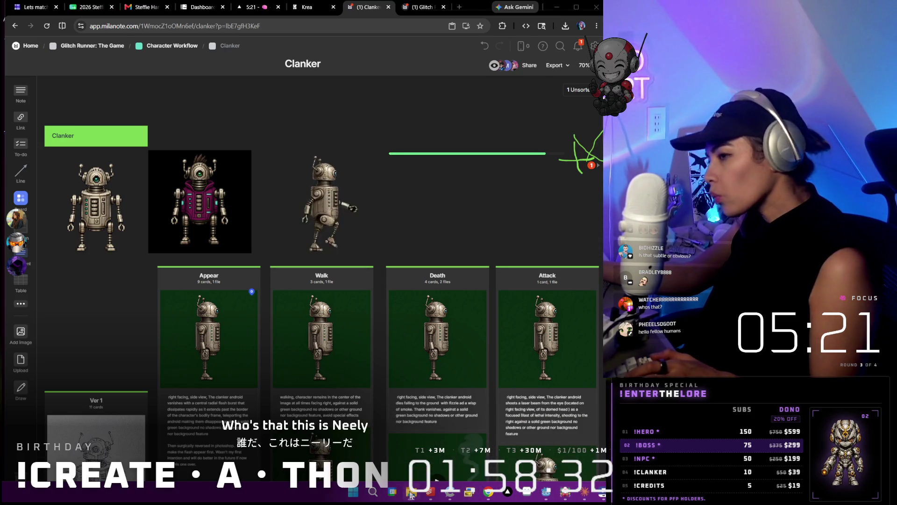
- Drop the maroon-jacket chibi portrait onto the board and stack it directly above the magenta robot
{"action": "mouse_move", "coordinate": [470, 499]}
{"action": "left_mouse_down"}
{"action": "mouse_move", "coordinate": [281, 136]}
{"action": "mouse_move", "coordinate": [270, 156]}
{"action": "left_mouse_up"}
{"action": "scroll", "coordinate": [270, 187], "scroll_direction": "up", "scroll_amount": 2}
{"action": "mouse_move", "coordinate": [318, 262]}
{"action": "left_mouse_down"}
{"action": "mouse_move", "coordinate": [238, 188]}
{"action": "mouse_move", "coordinate": [221, 151]}
{"action": "left_mouse_up"}
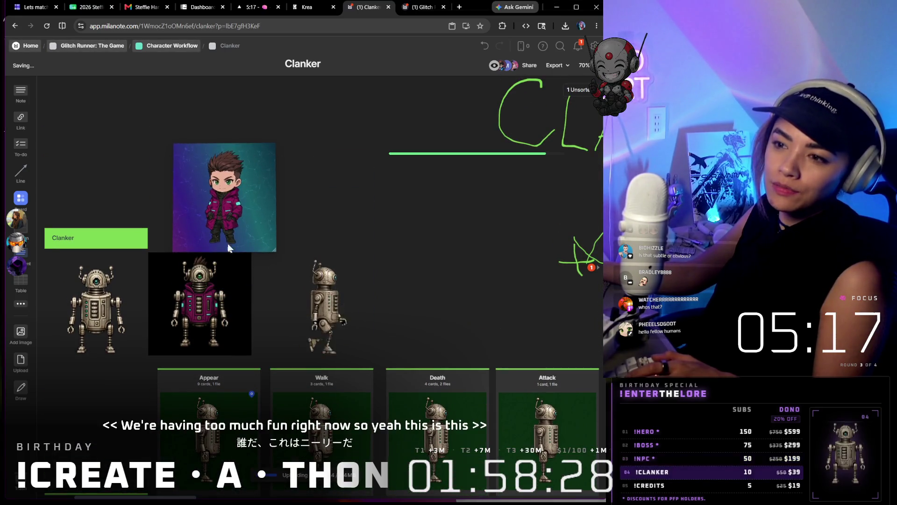
{"action": "left_click_drag", "start_coordinate": [240, 196], "coordinate": [244, 201]}
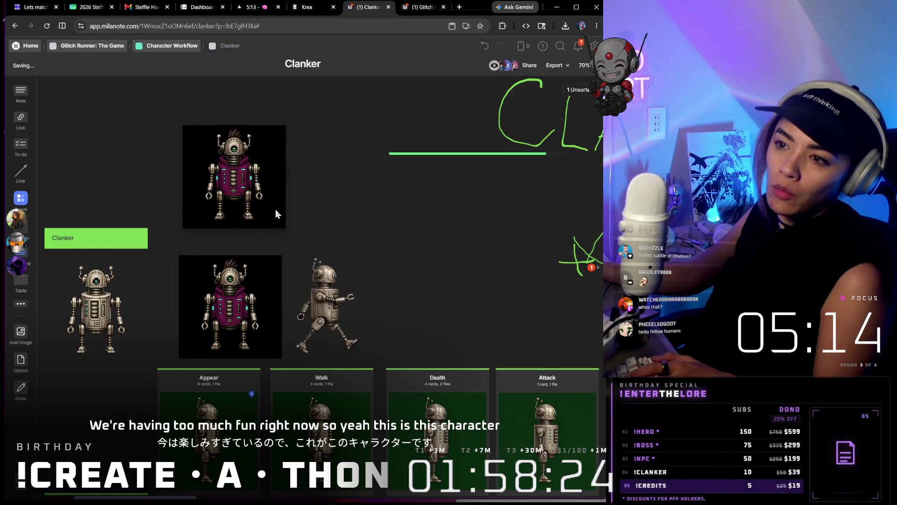
{"action": "left_click_drag", "start_coordinate": [254, 286], "coordinate": [257, 278]}
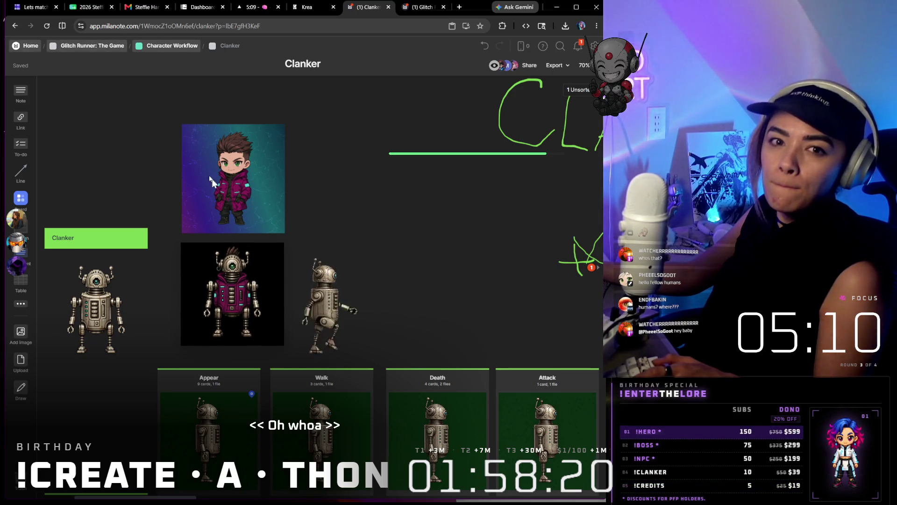
{"action": "mouse_move", "coordinate": [240, 103]}
{"action": "left_mouse_down"}
{"action": "mouse_move", "coordinate": [245, 301]}
{"action": "mouse_move", "coordinate": [210, 305]}
{"action": "mouse_move", "coordinate": [223, 313]}
{"action": "left_mouse_up"}
{"action": "left_click", "coordinate": [391, 220]}
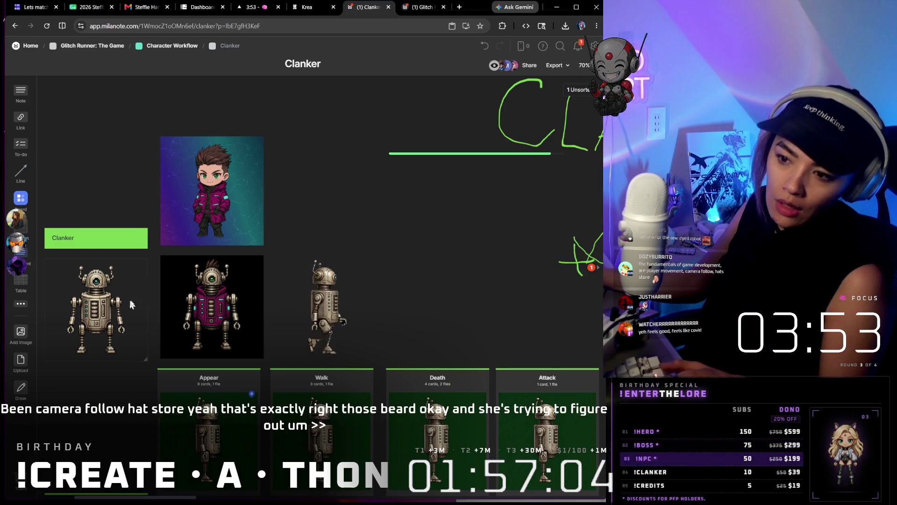
{"action": "scroll", "coordinate": [186, 307], "scroll_direction": "up", "scroll_amount": 2}
{"action": "scroll", "coordinate": [223, 302], "scroll_direction": "up", "scroll_amount": 5}
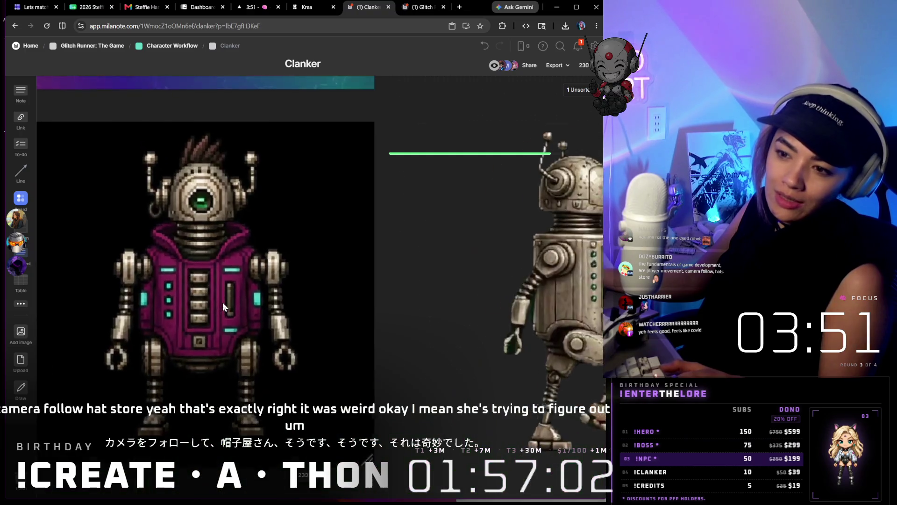
{"action": "scroll", "coordinate": [222, 302], "scroll_direction": "down", "scroll_amount": 3}
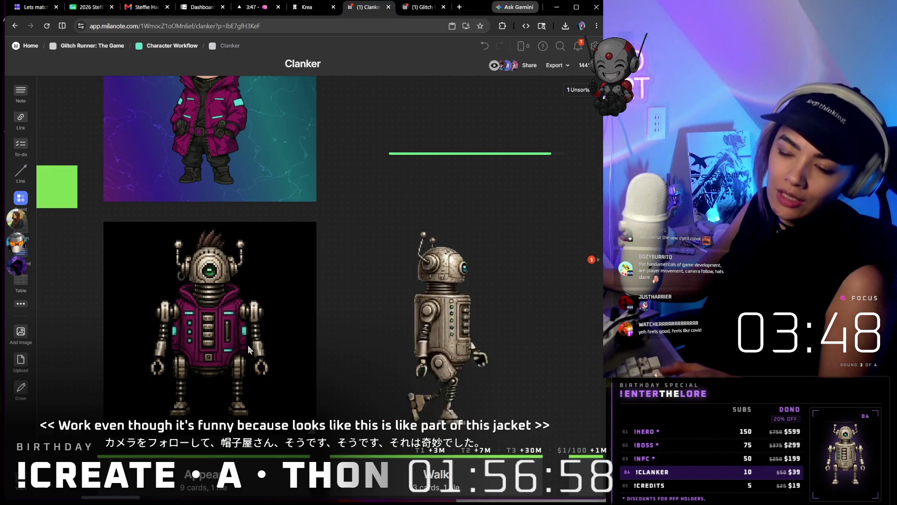
{"action": "scroll", "coordinate": [251, 339], "scroll_direction": "down", "scroll_amount": 2}
{"action": "scroll", "coordinate": [250, 339], "scroll_direction": "down", "scroll_amount": 1}
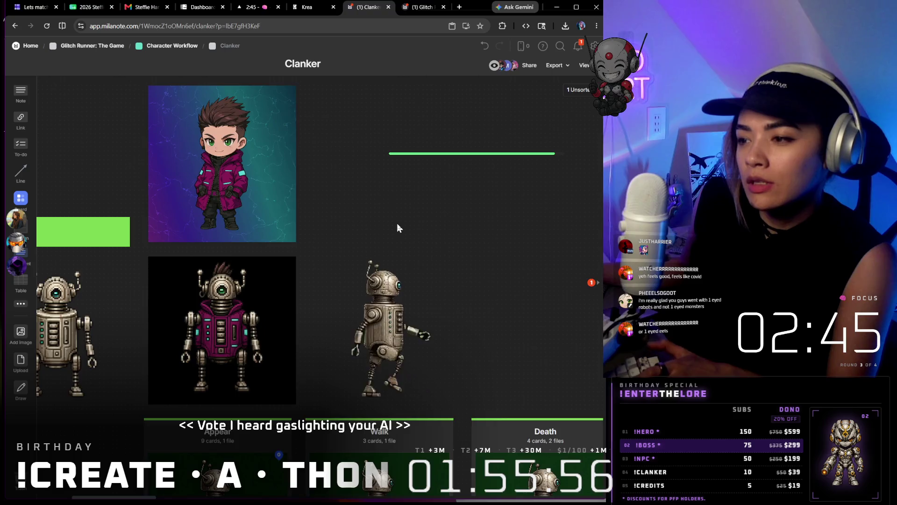
- Zoom out and move the magenta robot card to empty canvas on the board's left
{"action": "scroll", "coordinate": [397, 223], "scroll_direction": "down", "scroll_amount": 3}
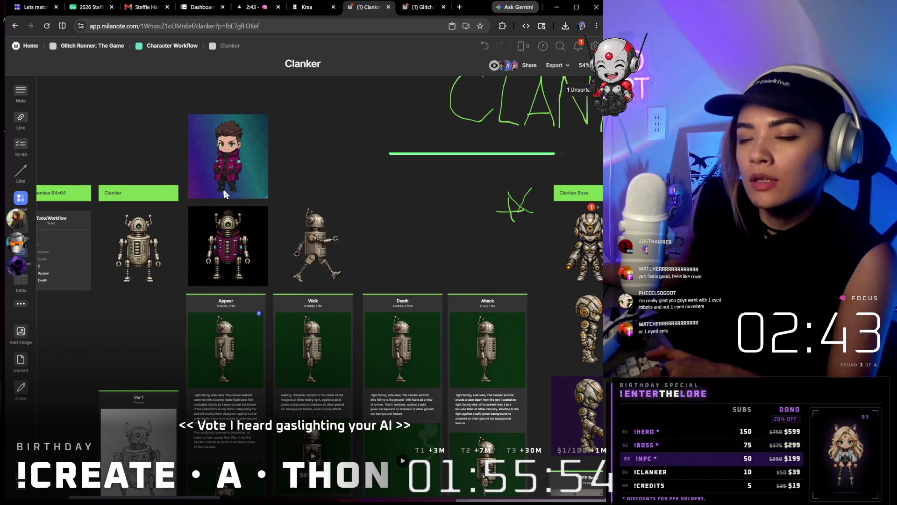
{"action": "scroll", "coordinate": [238, 185], "scroll_direction": "right", "scroll_amount": 3}
{"action": "scroll", "coordinate": [252, 185], "scroll_direction": "down", "scroll_amount": 5}
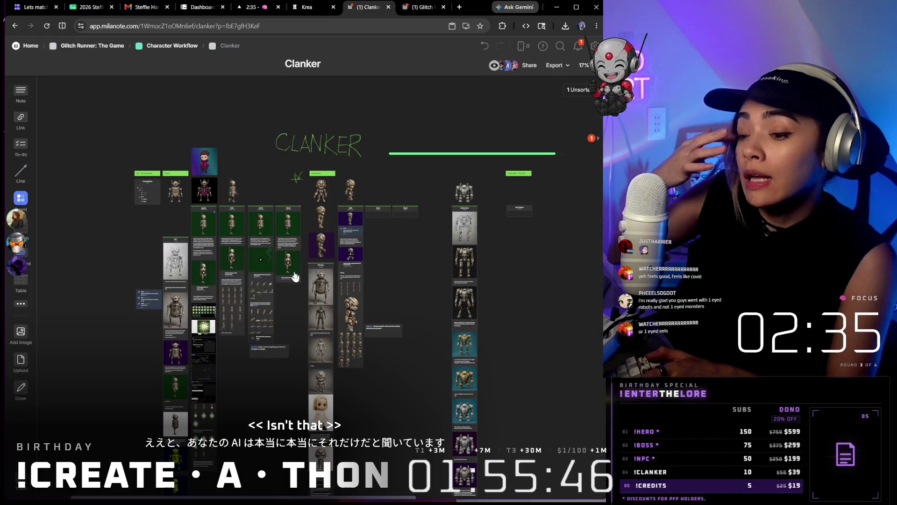
{"action": "scroll", "coordinate": [198, 189], "scroll_direction": "up", "scroll_amount": 3}
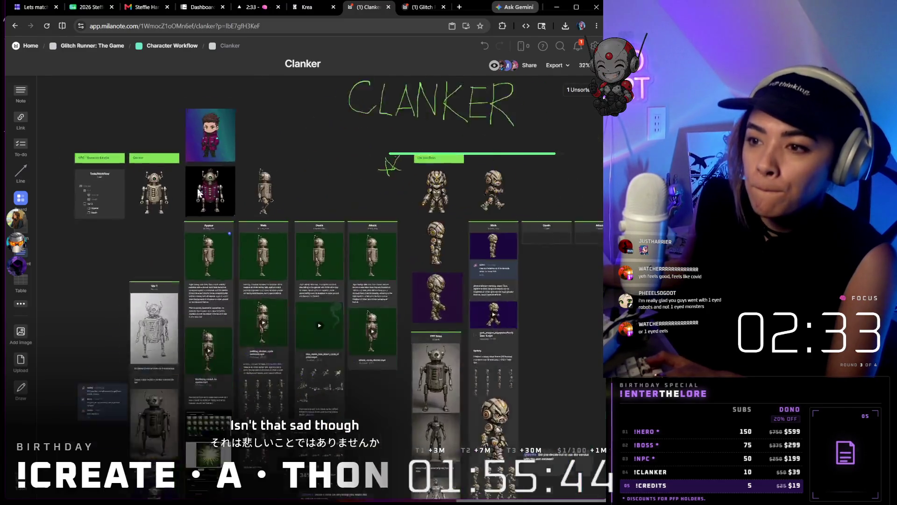
{"action": "scroll", "coordinate": [209, 173], "scroll_direction": "down", "scroll_amount": 4}
{"action": "scroll", "coordinate": [209, 173], "scroll_direction": "down", "scroll_amount": 1}
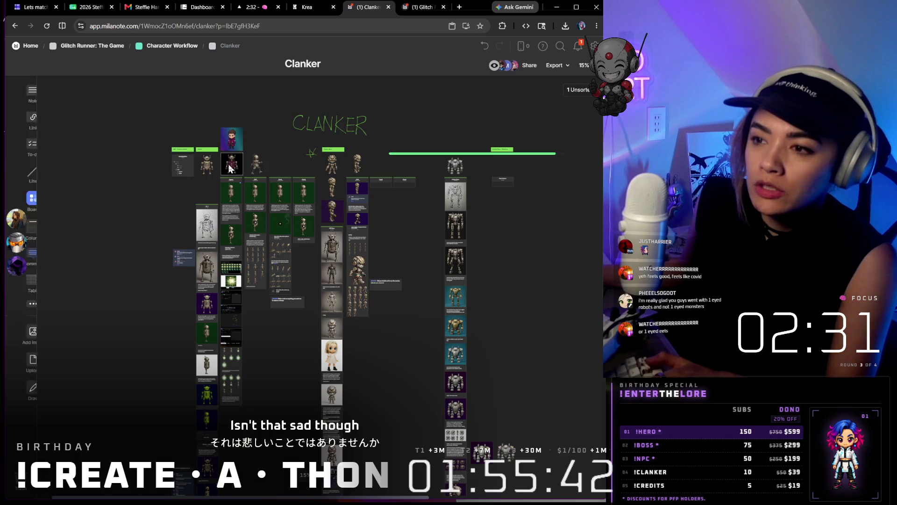
{"action": "left_click", "coordinate": [239, 163]}
{"action": "mouse_move", "coordinate": [239, 165]}
{"action": "left_mouse_down"}
{"action": "mouse_move", "coordinate": [50, 179]}
{"action": "mouse_move", "coordinate": [78, 200]}
{"action": "left_mouse_up"}
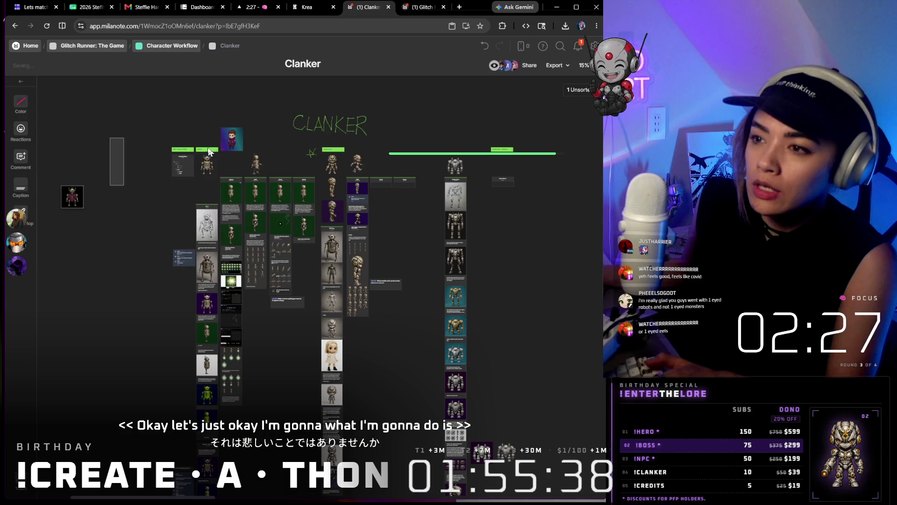
- Set the chibi portrait beside the robot at the far left, then open the Glitch Runner: The Game board
{"action": "left_click", "coordinate": [117, 158]}
{"action": "left_click", "coordinate": [202, 145]}
{"action": "left_click_drag", "start_coordinate": [234, 145], "coordinate": [103, 203]}
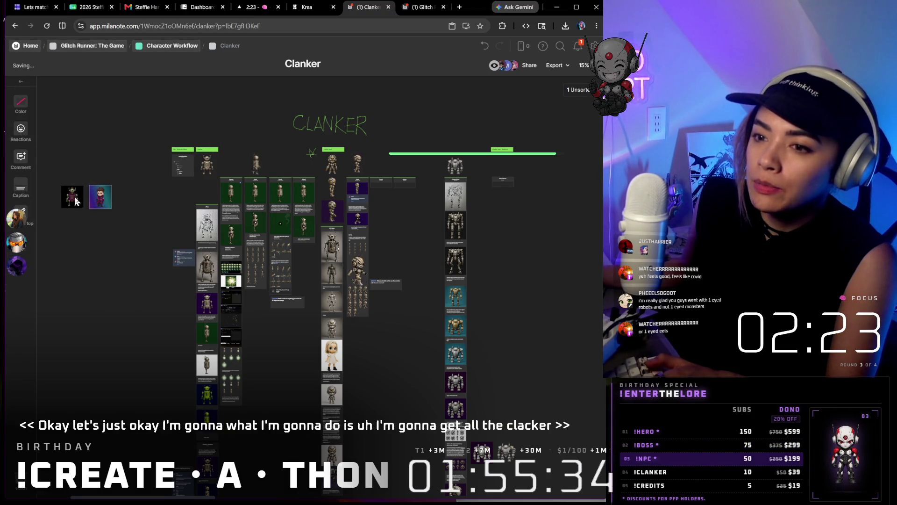
{"action": "left_click_drag", "start_coordinate": [93, 204], "coordinate": [565, 156]}
{"action": "scroll", "coordinate": [564, 156], "scroll_direction": "right", "scroll_amount": 5}
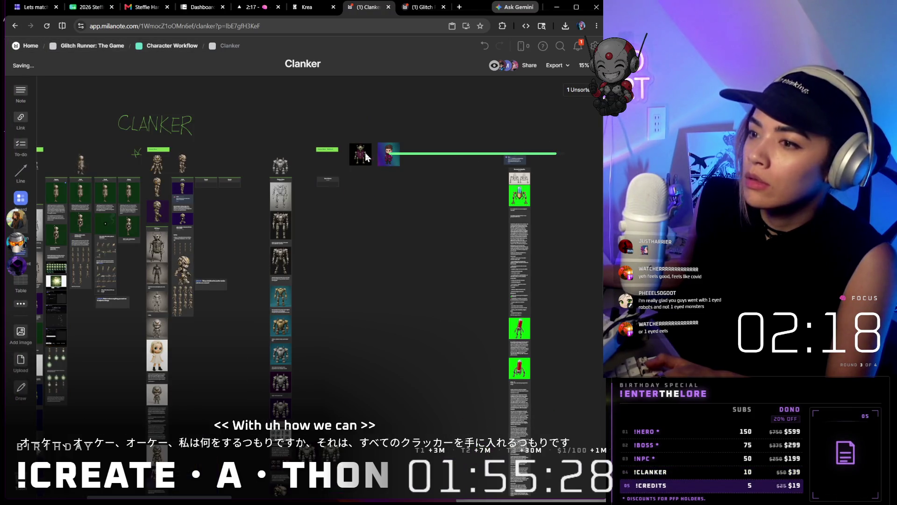
{"action": "mouse_move", "coordinate": [363, 154]}
{"action": "left_mouse_down"}
{"action": "mouse_move", "coordinate": [461, 169]}
{"action": "mouse_move", "coordinate": [489, 162]}
{"action": "mouse_move", "coordinate": [61, 197]}
{"action": "left_mouse_up"}
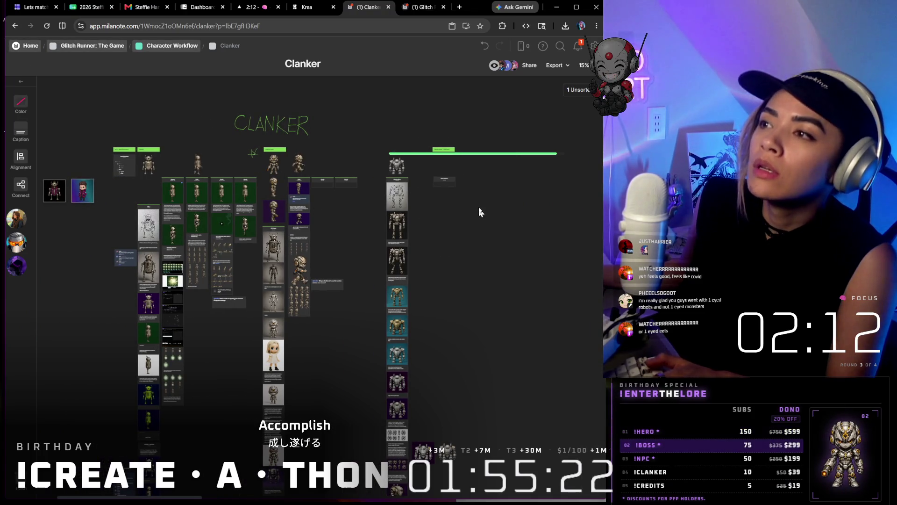
{"action": "left_click", "coordinate": [415, 8]}
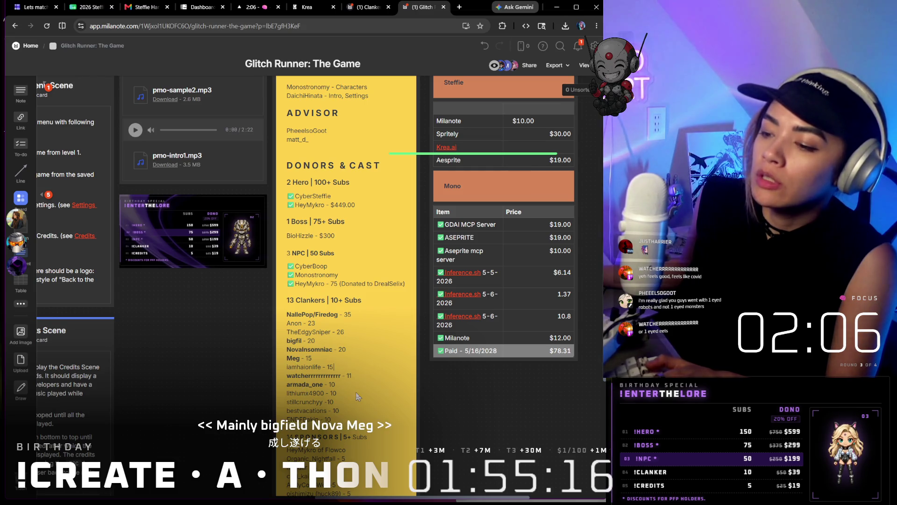
- Go back to the Clanker board and pan to recentre its cards
{"action": "left_click", "coordinate": [369, 8]}
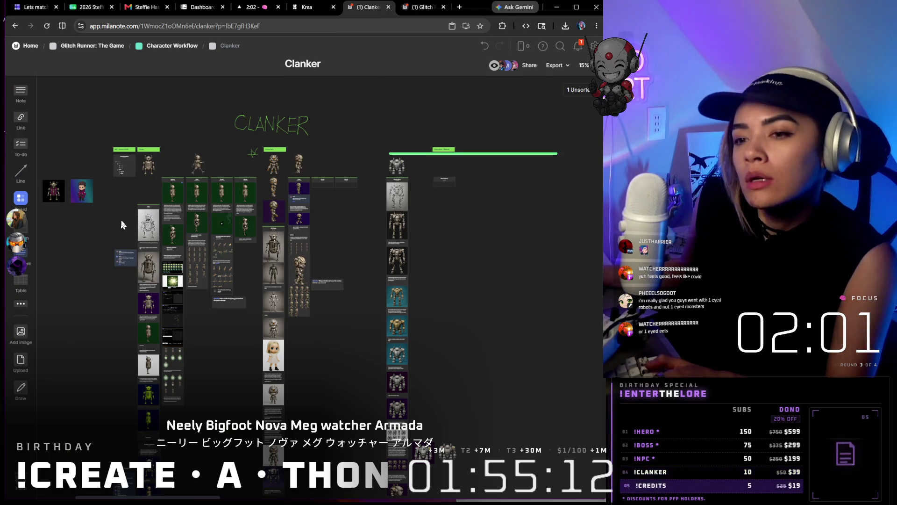
{"action": "left_click_drag", "start_coordinate": [69, 216], "coordinate": [128, 225]}
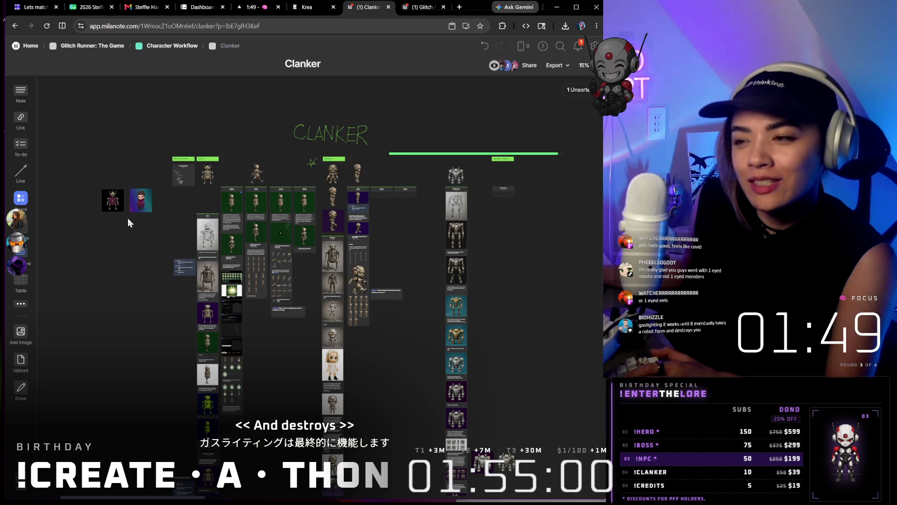
{"action": "mouse_move", "coordinate": [498, 499]}
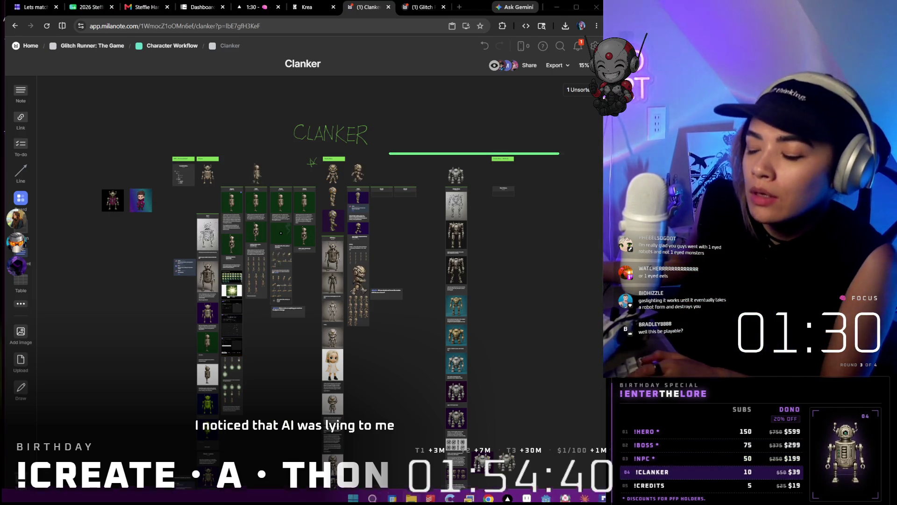
{"action": "mouse_move", "coordinate": [601, 491]}
{"action": "mouse_move", "coordinate": [570, 494]}
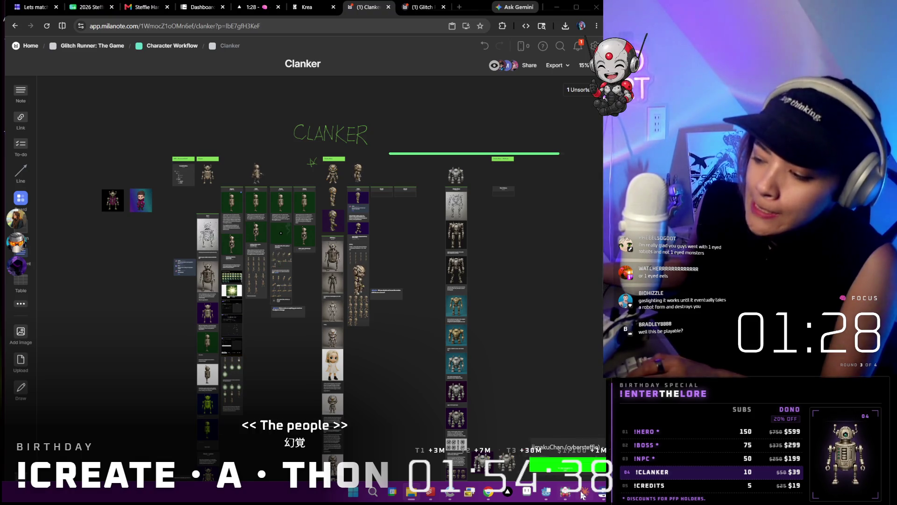